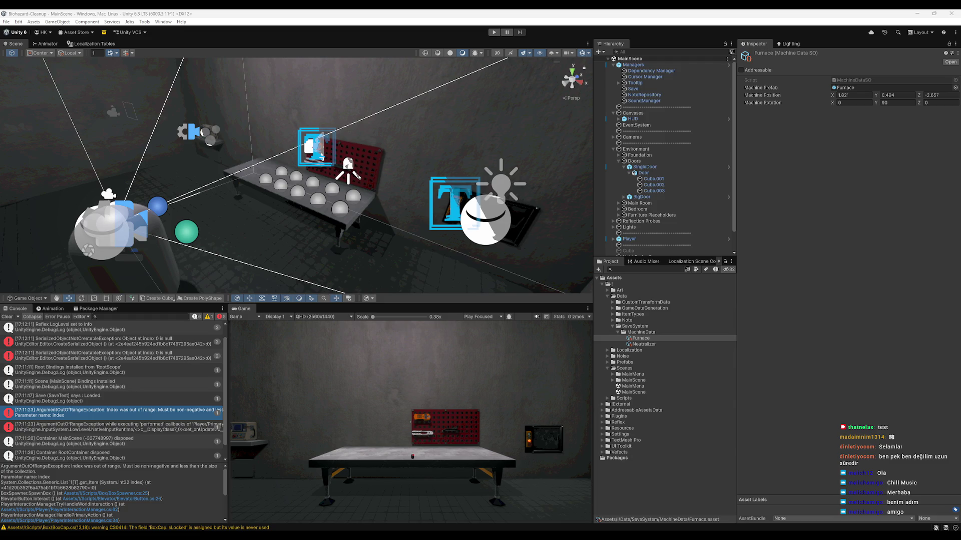
Clear the Console, enter Play mode, and walk the player to feed a box into the furnace.
click(7, 317)
click(494, 32)
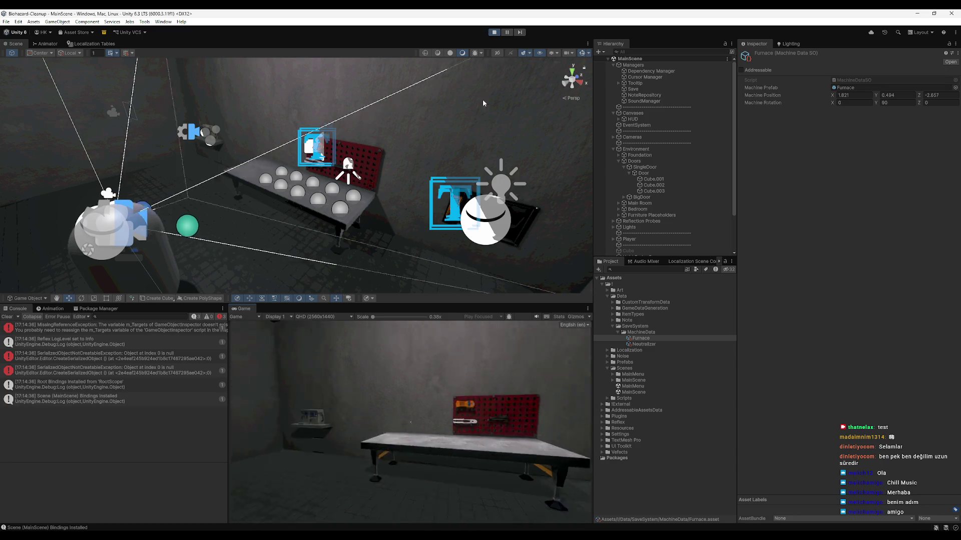
key(w)
key(w)
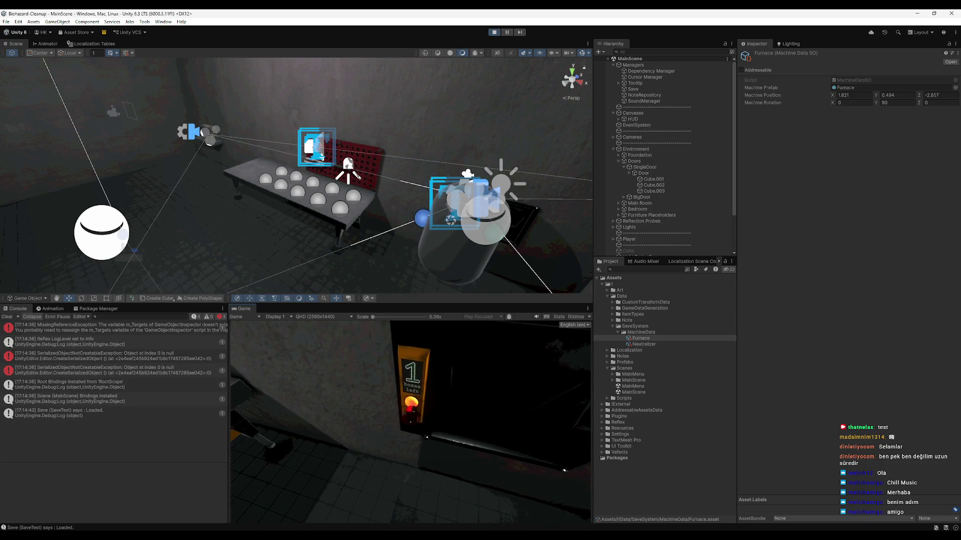
key(e)
Walk the player over to the open blue box and back, then stop Play mode.
key(s)
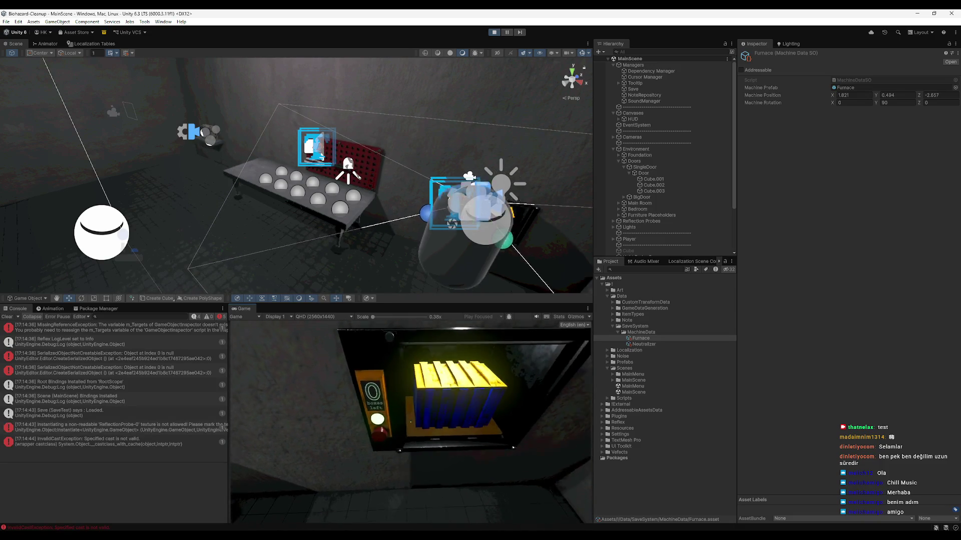
key(w)
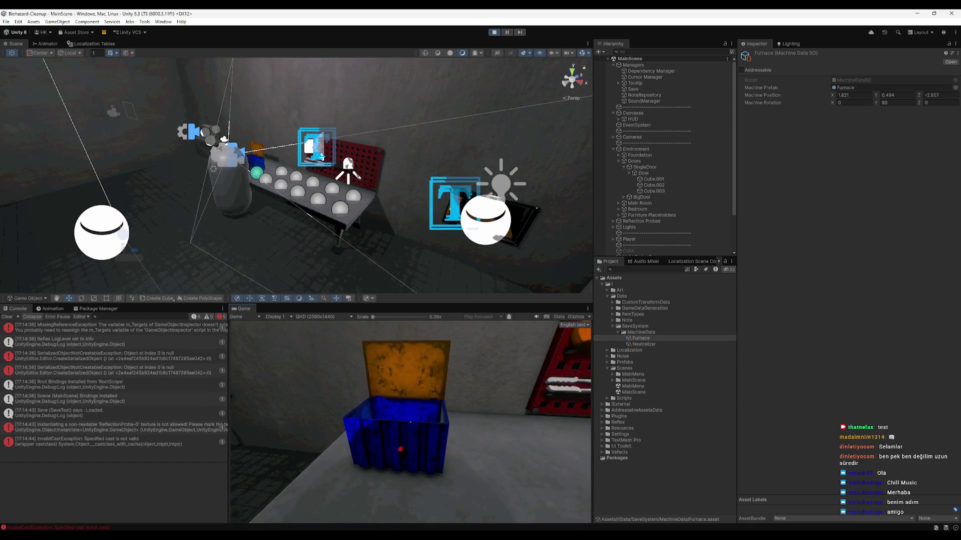
key(s)
key(super)
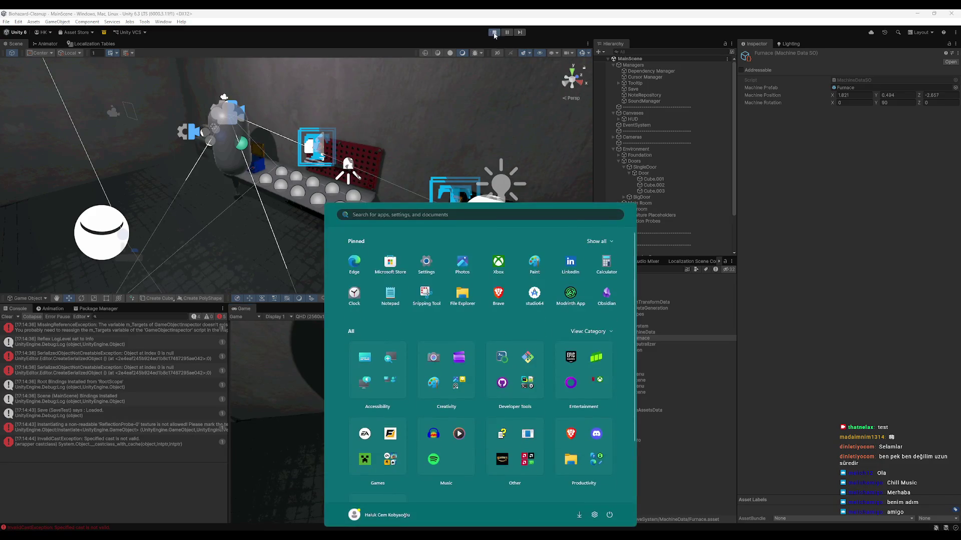
key(Escape)
key(ctrl+p)
Stop Play mode, open the cast error's source line in Rider, and close all editor tabs.
click(149, 430)
double_click(149, 430)
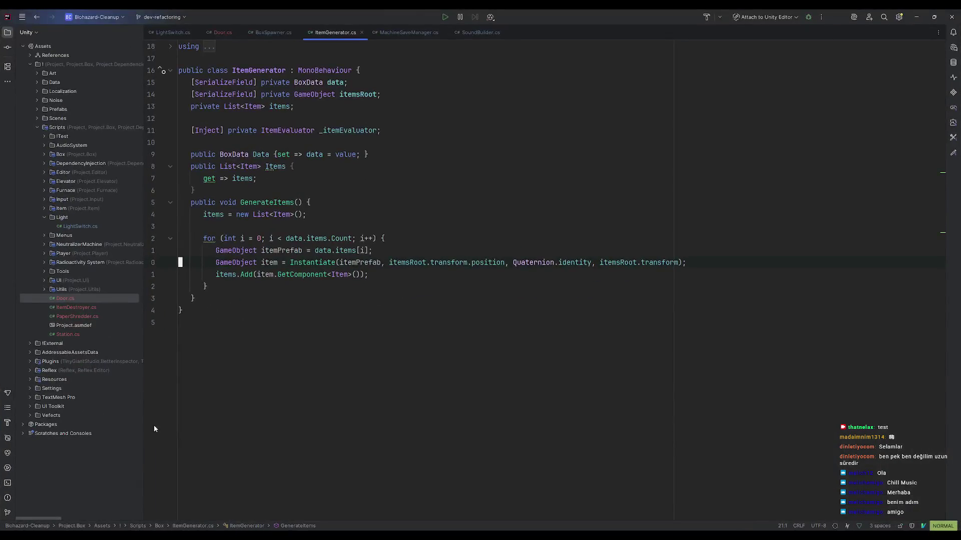
click(357, 262)
right_click(336, 34)
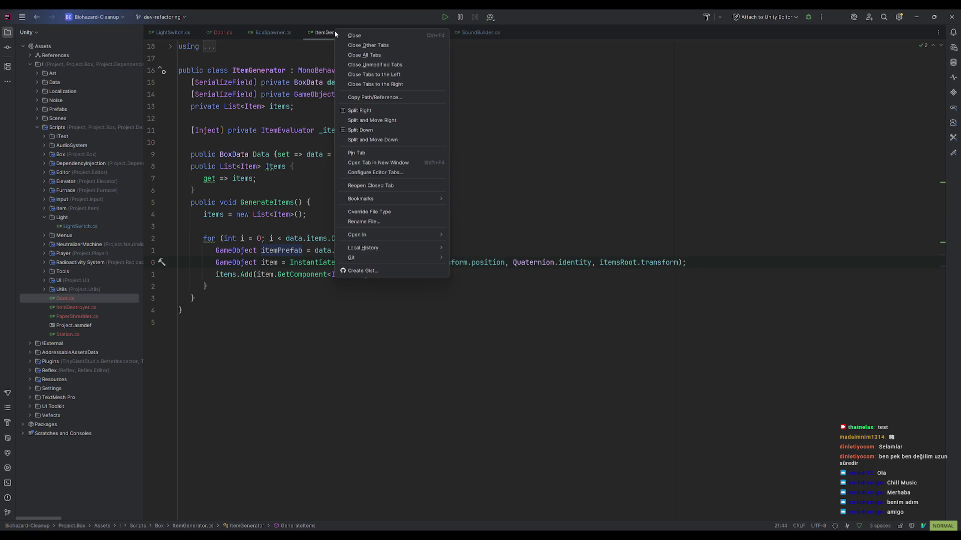
click(390, 56)
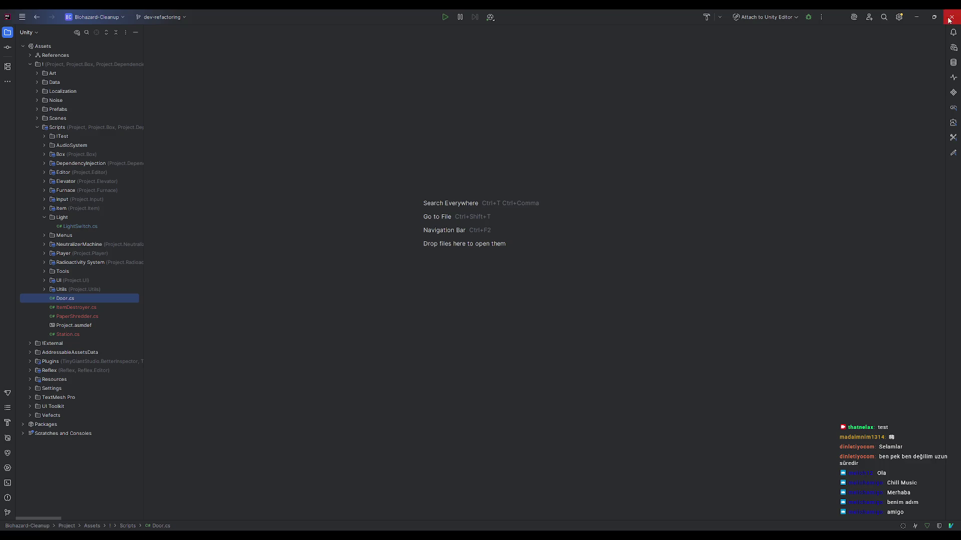
click(916, 17)
Reopen the InvalidCastException's Instantiate line, inspect data.items, then return to Unity and clear the Console.
double_click(132, 431)
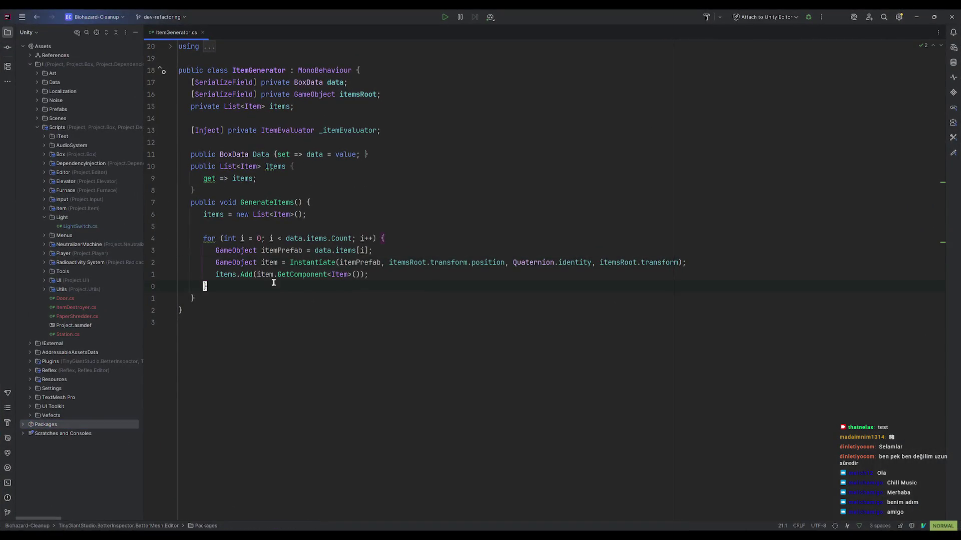
click(278, 262)
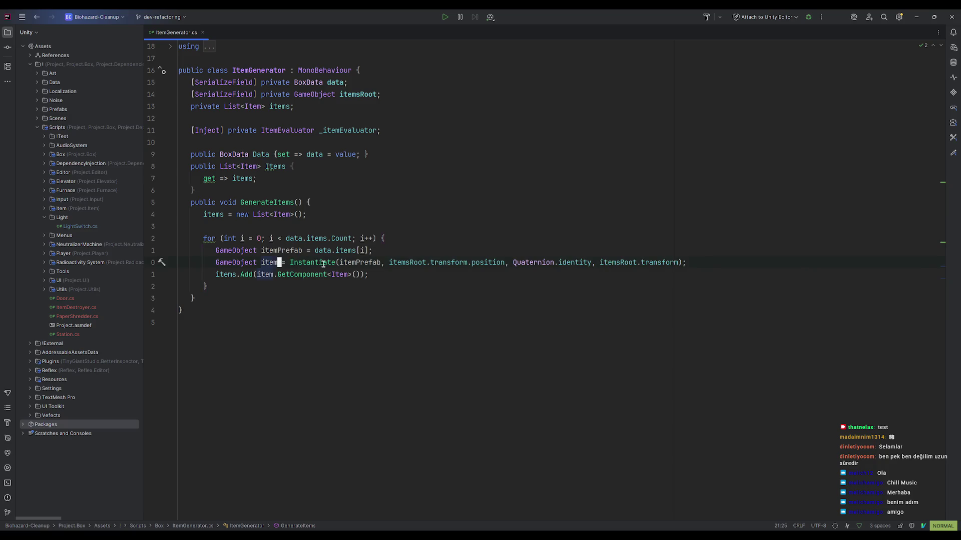
click(370, 262)
click(348, 250)
mouse_move(357, 254)
click(916, 16)
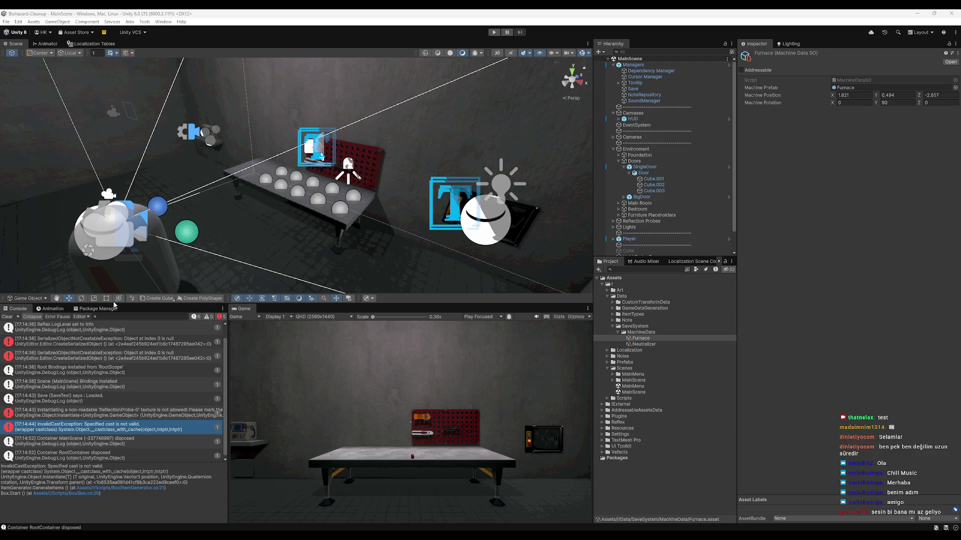
click(6, 317)
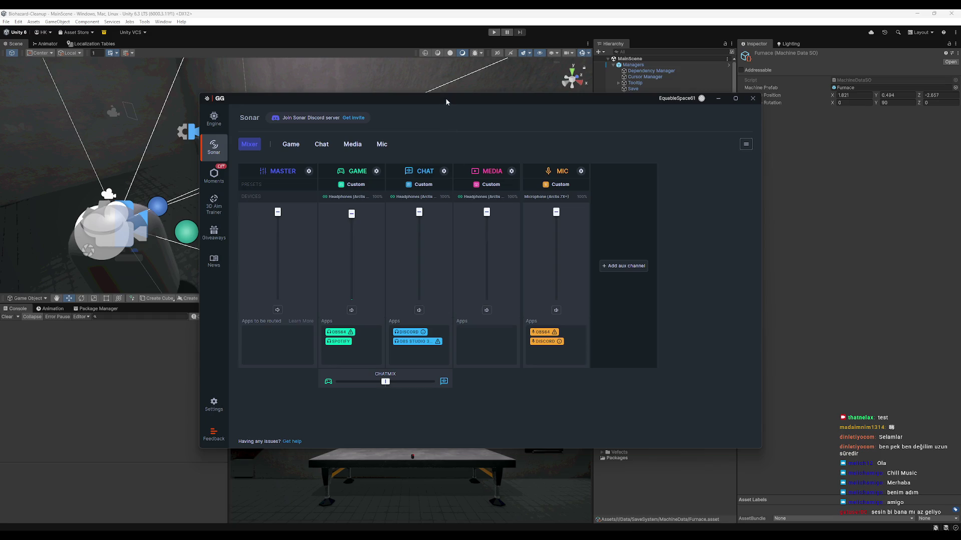
Nudge the SteelSeries GG Sonar mixer window into place over Unity.
drag(447, 102, 451, 101)
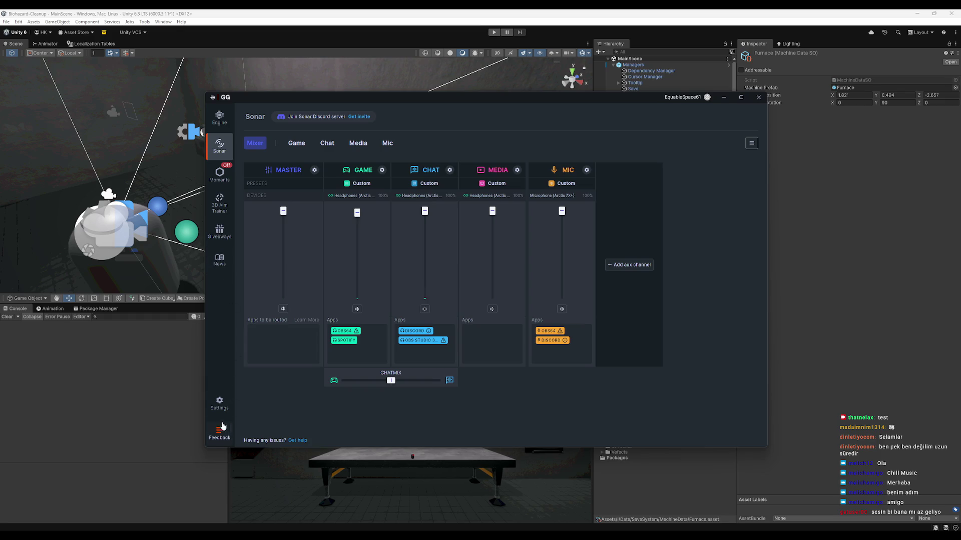
Browse GG Settings and the Chat channel's audio options, then show the Engine page for the ARCTIS 7X+.
click(219, 405)
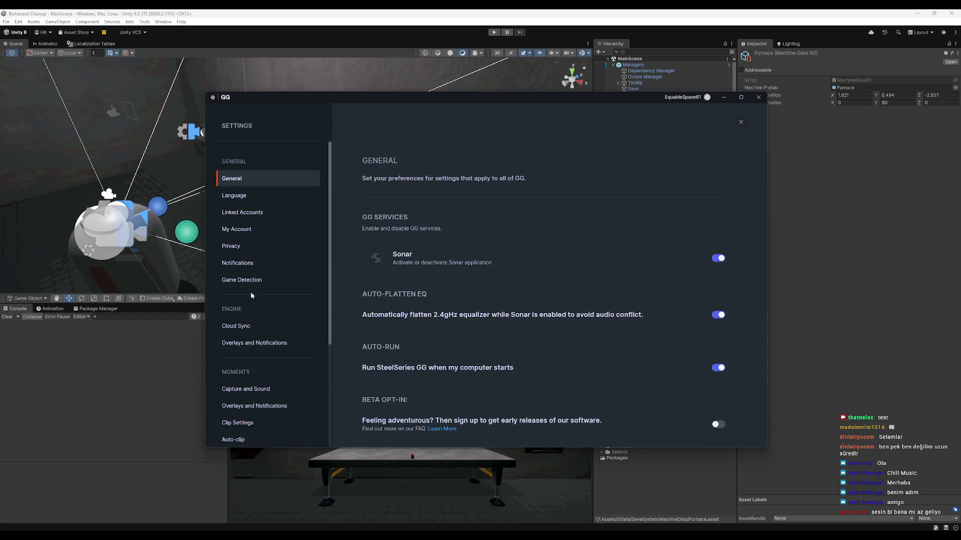
click(746, 123)
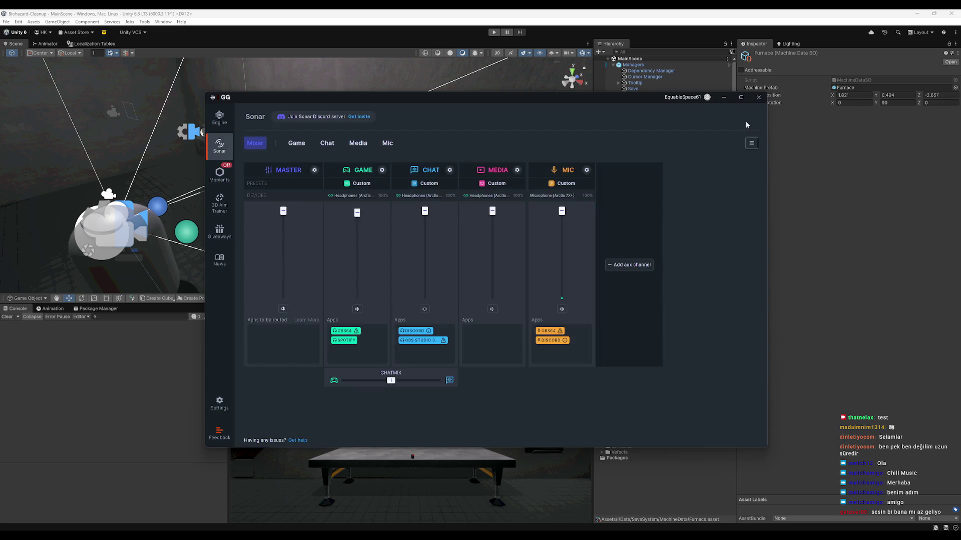
click(327, 144)
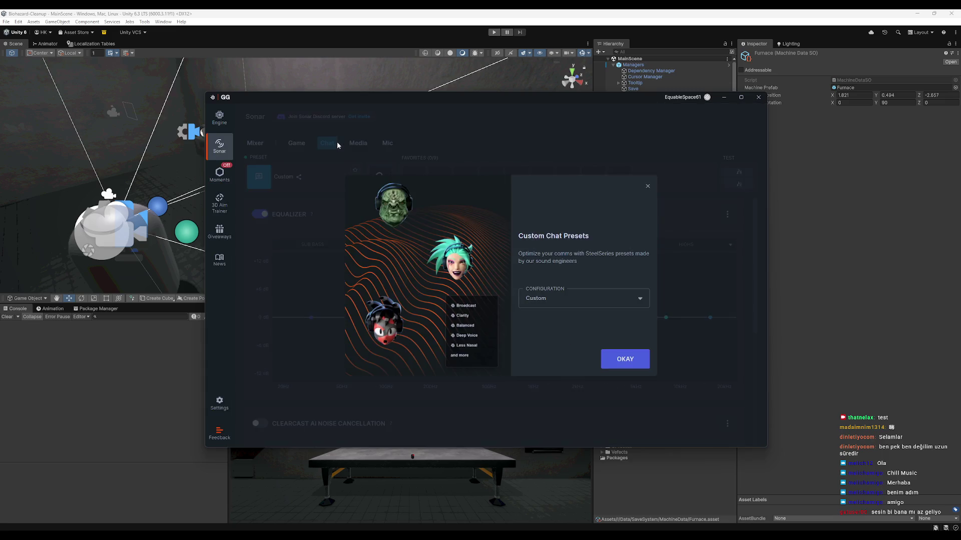
click(647, 187)
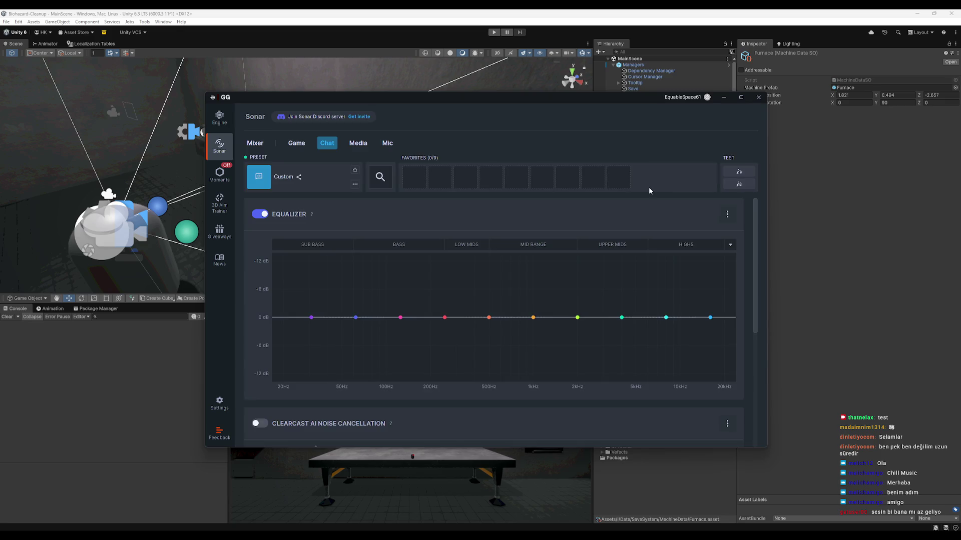
scroll(554, 290, down, 2)
scroll(553, 289, down, 2)
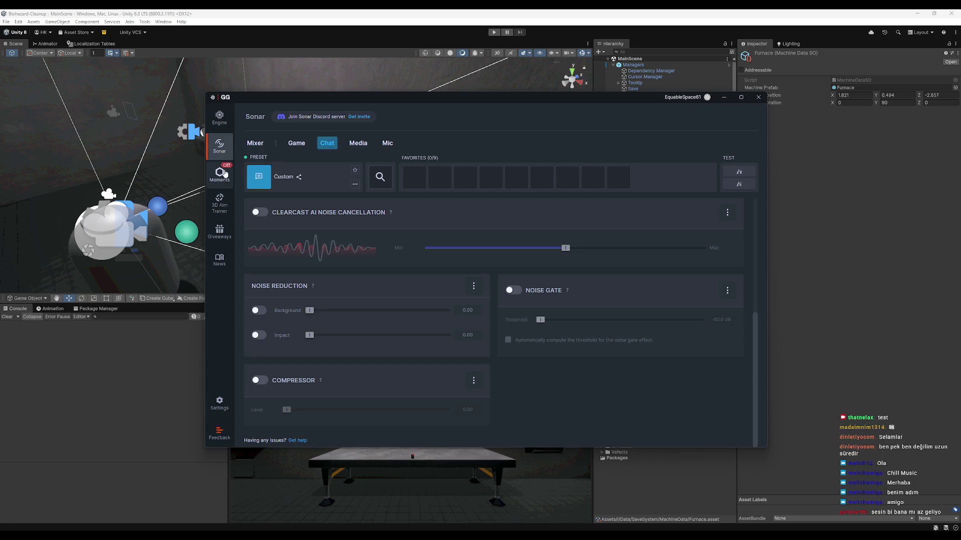
click(219, 119)
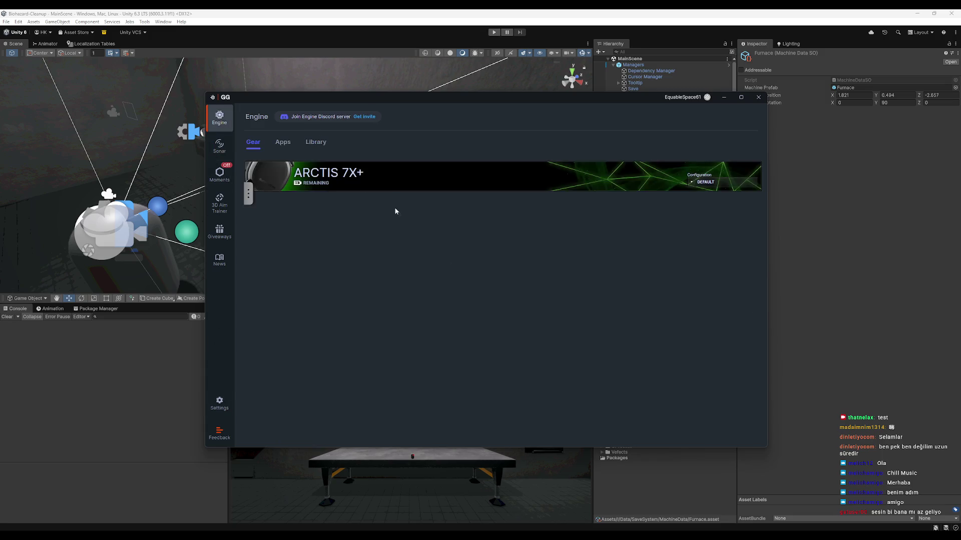
click(400, 195)
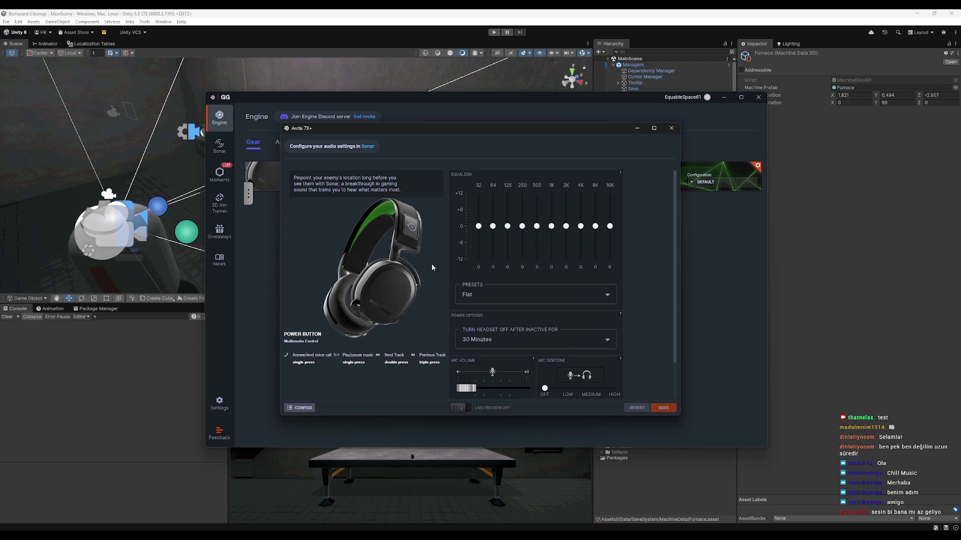
scroll(455, 301, down, 1)
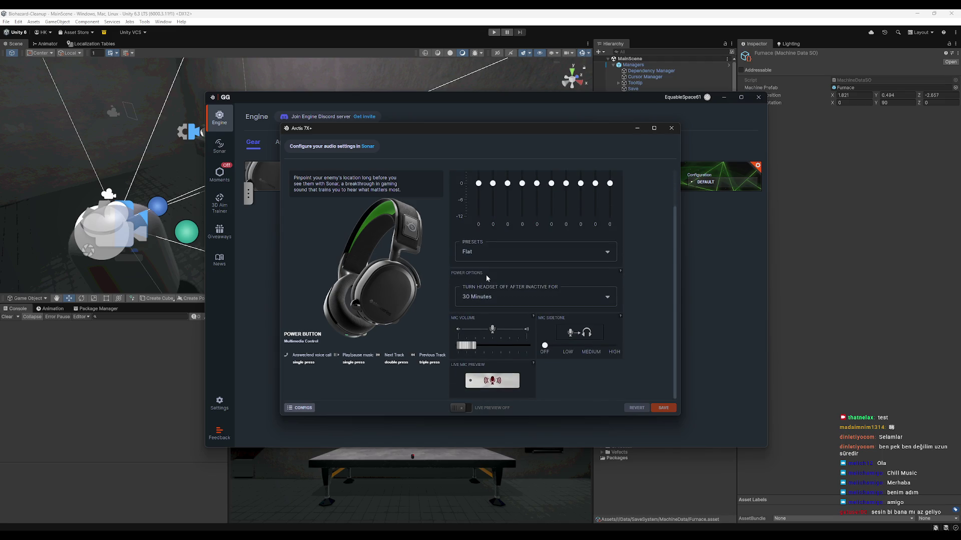
click(303, 408)
click(301, 409)
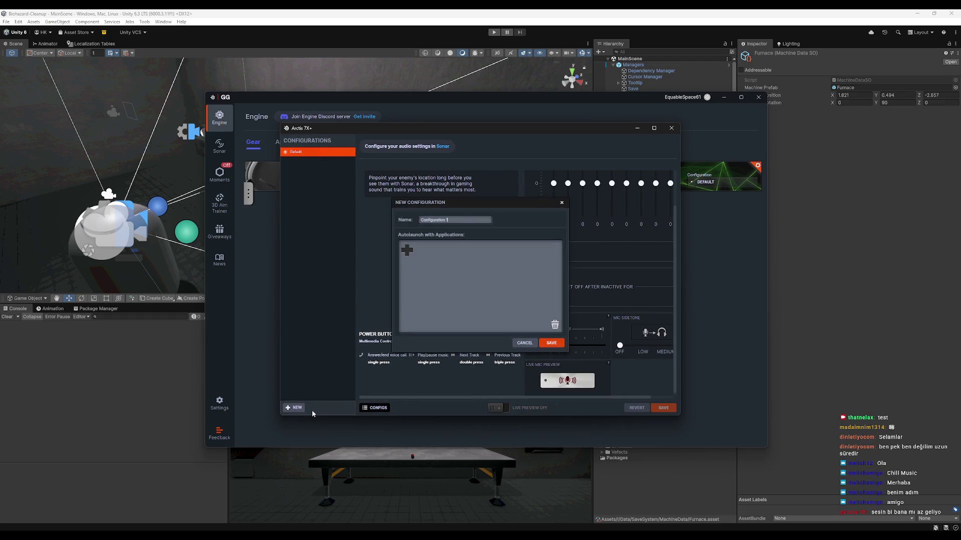
click(525, 343)
click(364, 408)
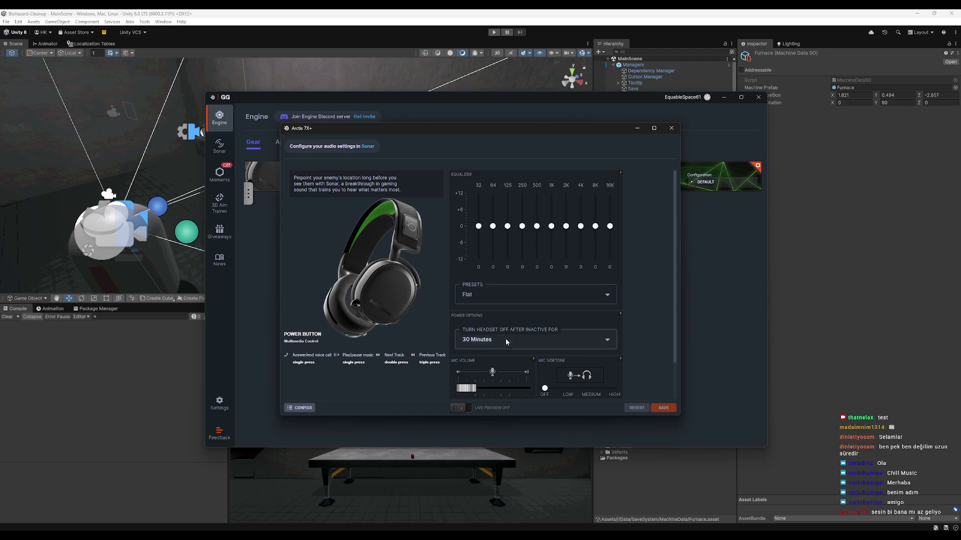
click(671, 128)
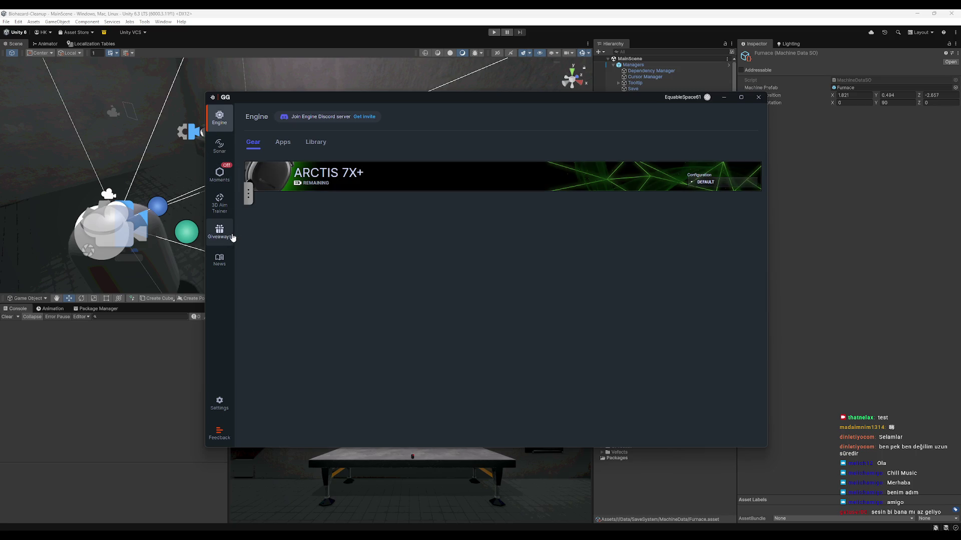
Check the Game channel's audio settings in Sonar, dismiss its presets popup, and return to the mixer.
click(219, 146)
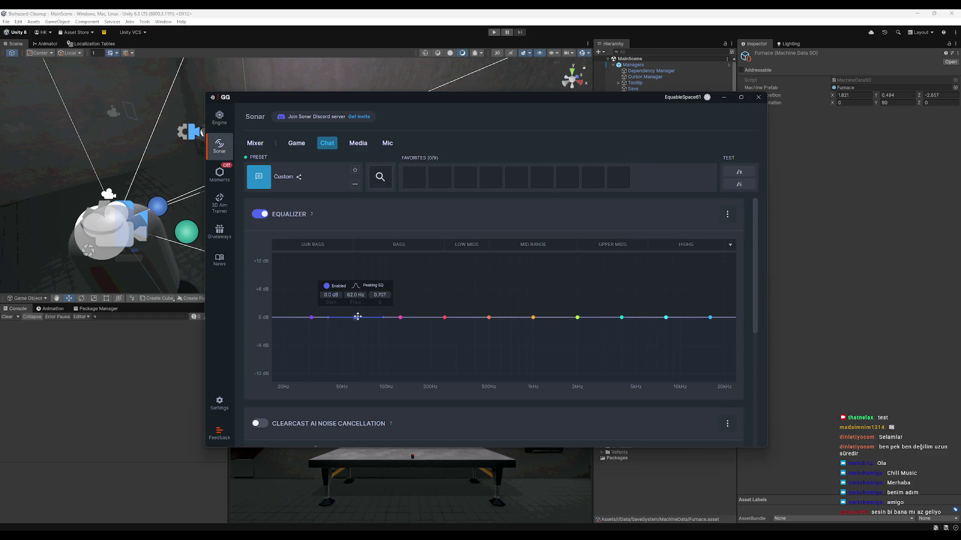
scroll(439, 210, down, 4)
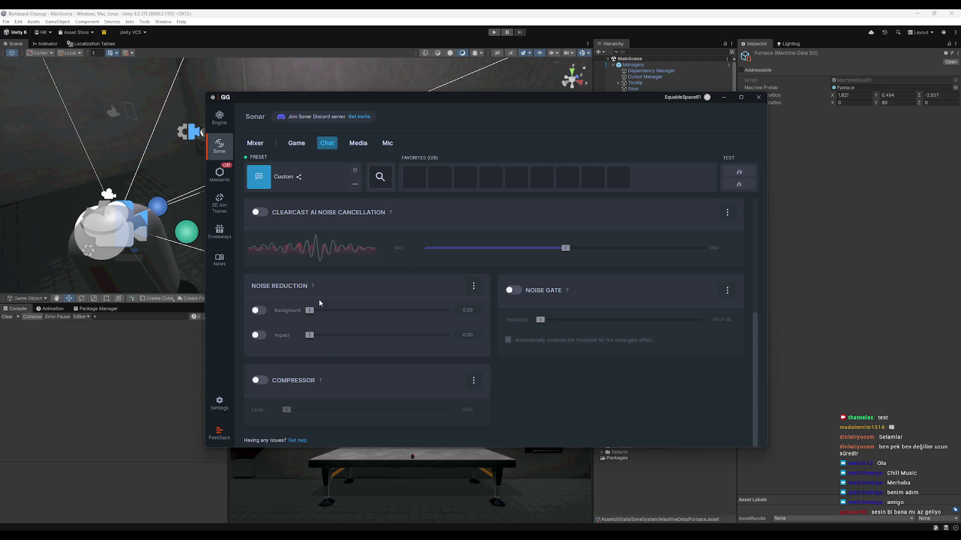
scroll(320, 301, up, 4)
click(294, 146)
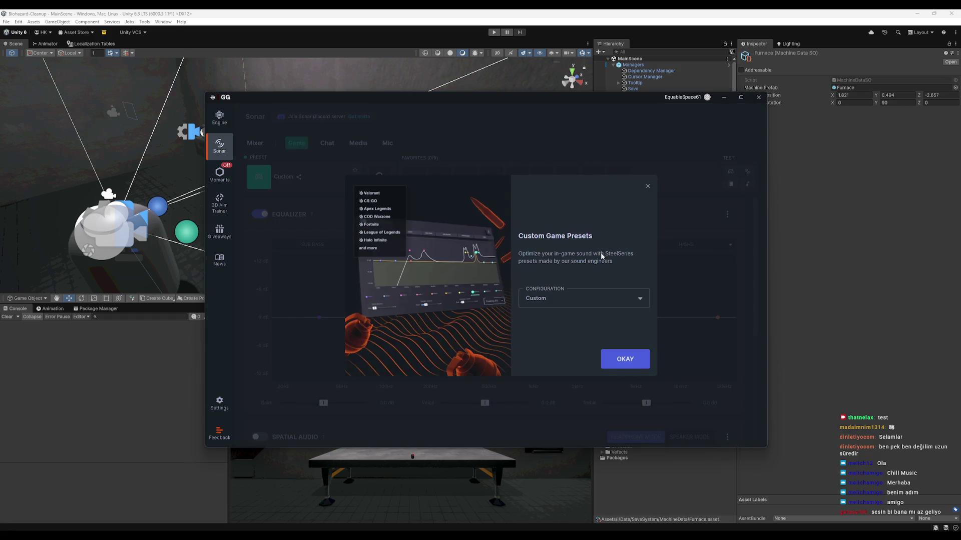
click(632, 360)
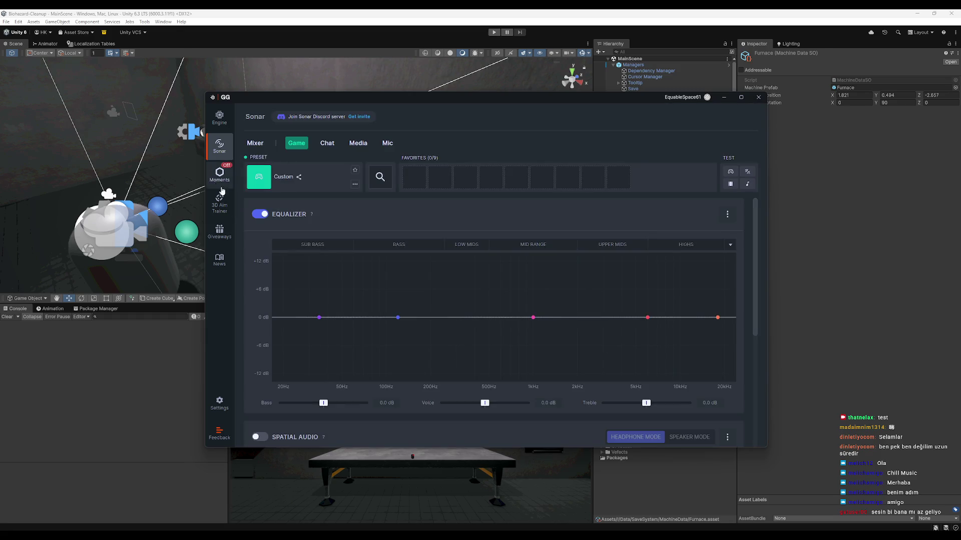
click(255, 143)
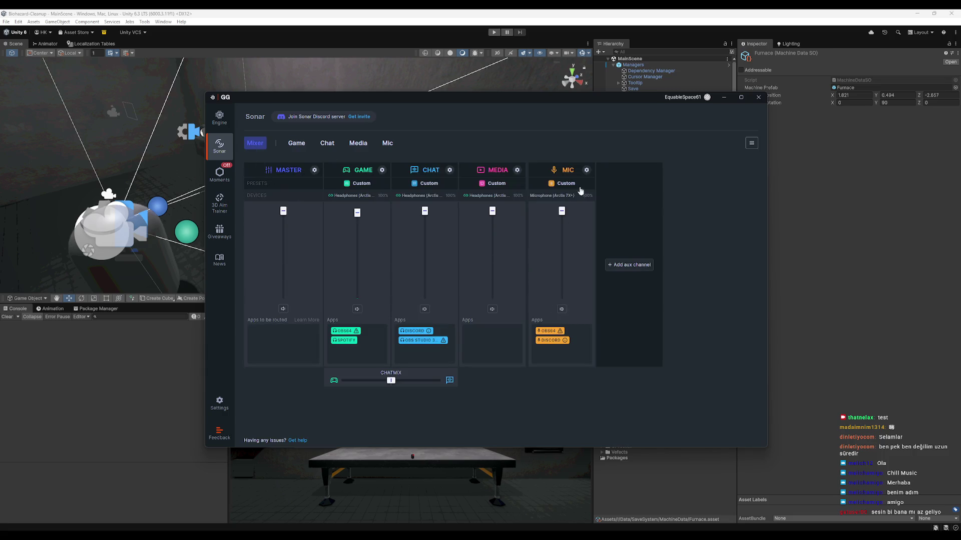
Check the Mic channel's custom presets, return to the mixer, and close the Sonar window.
click(588, 173)
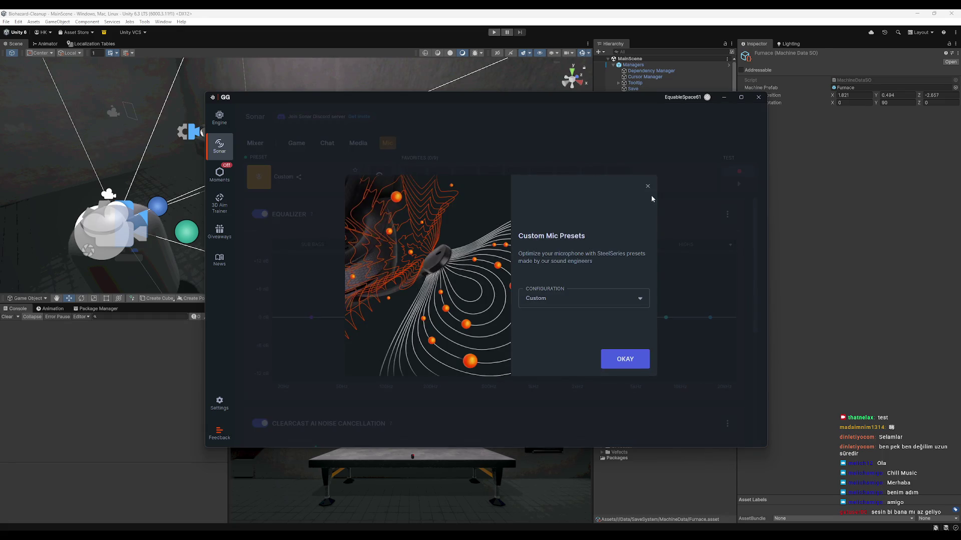
click(625, 359)
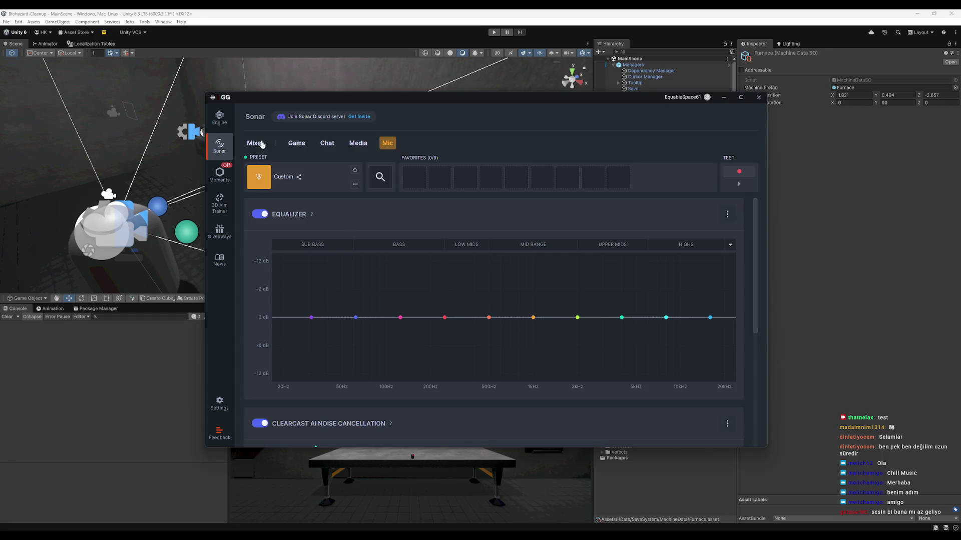
click(254, 143)
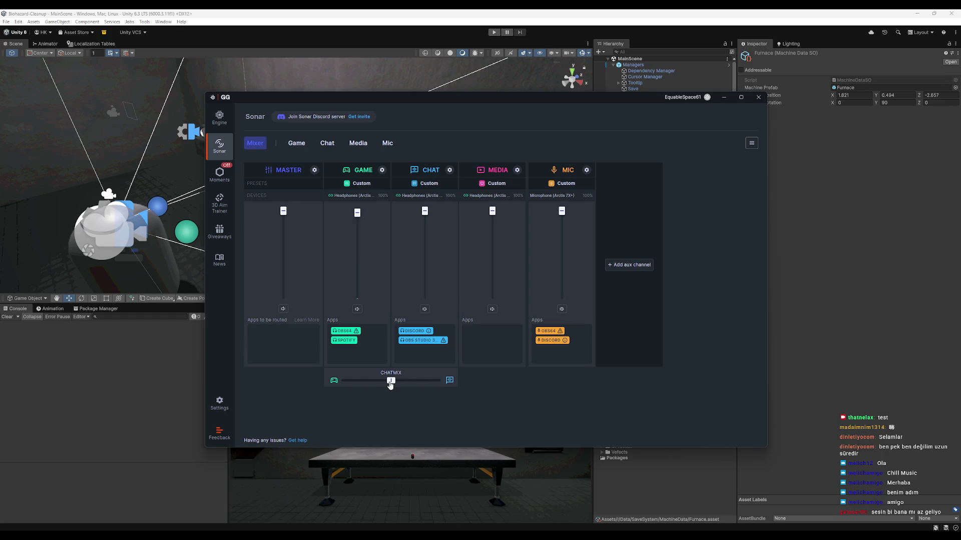
click(758, 97)
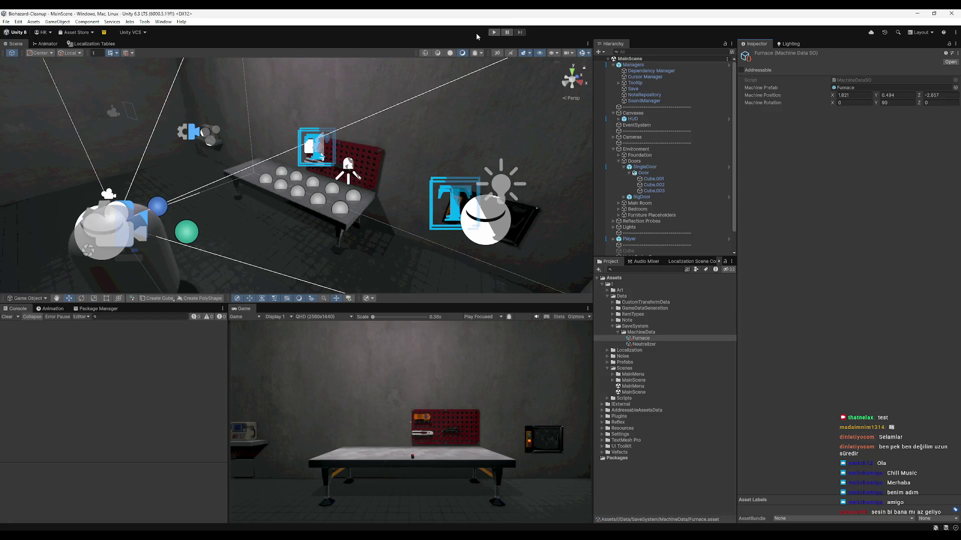
Play-test by walking the player to the furnace, then open the erroring ItemGenerator.cs from the Console.
click(495, 32)
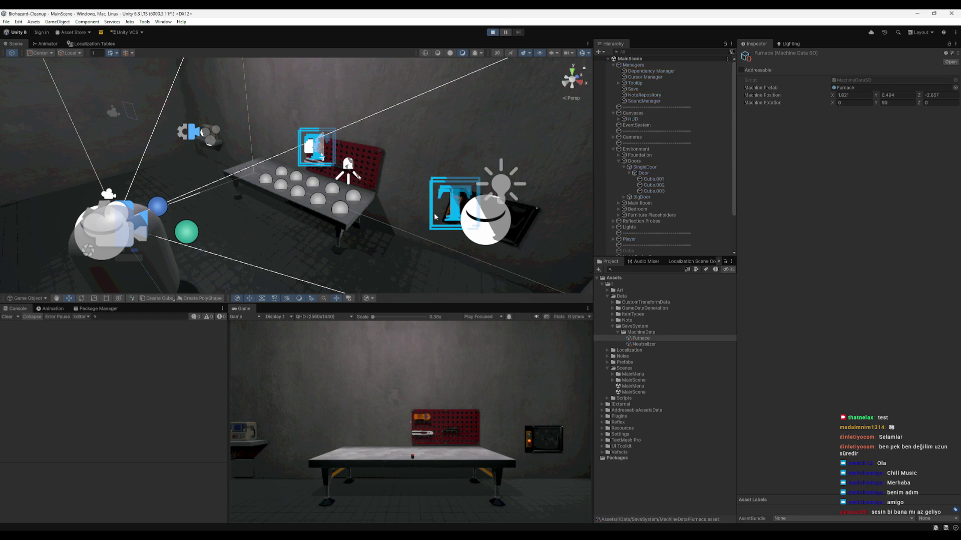
key(w)
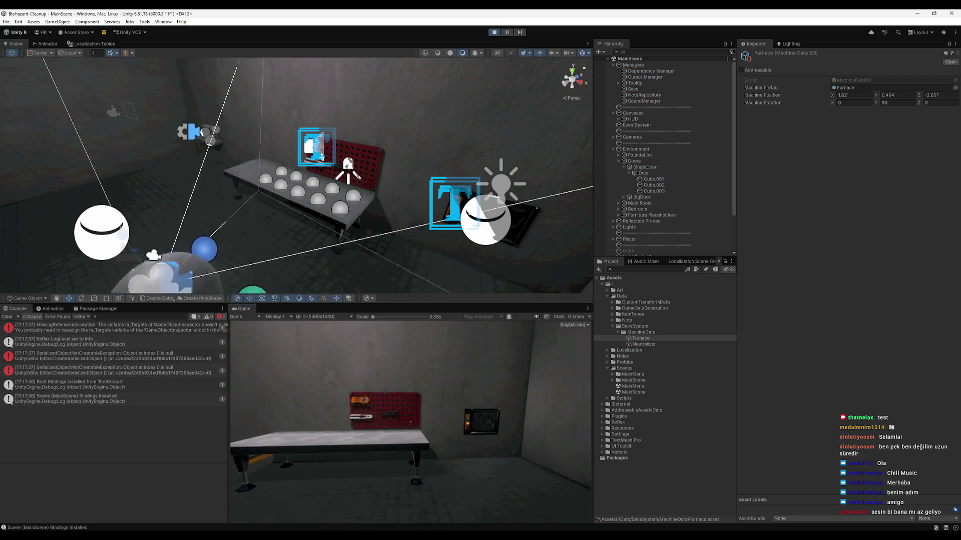
key(l)
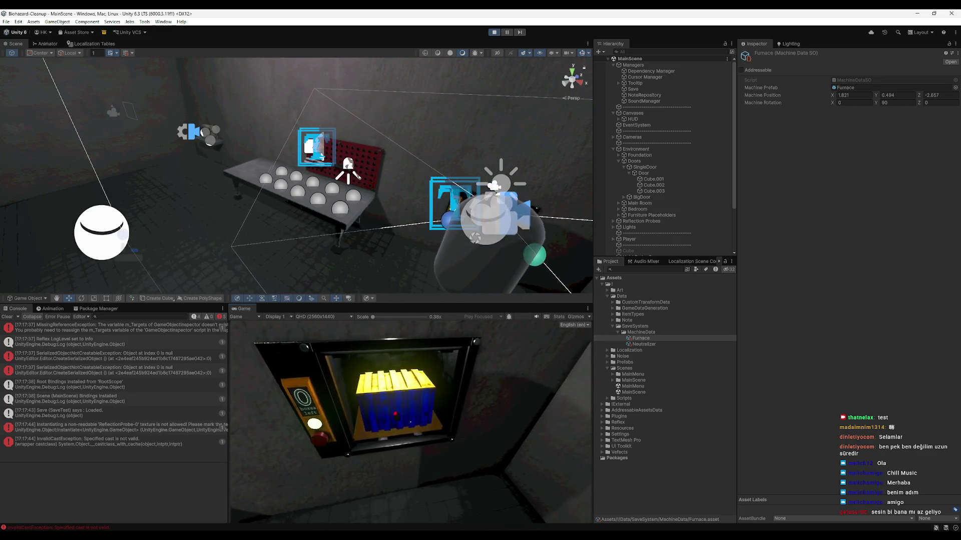
key(super)
click(194, 427)
double_click(154, 443)
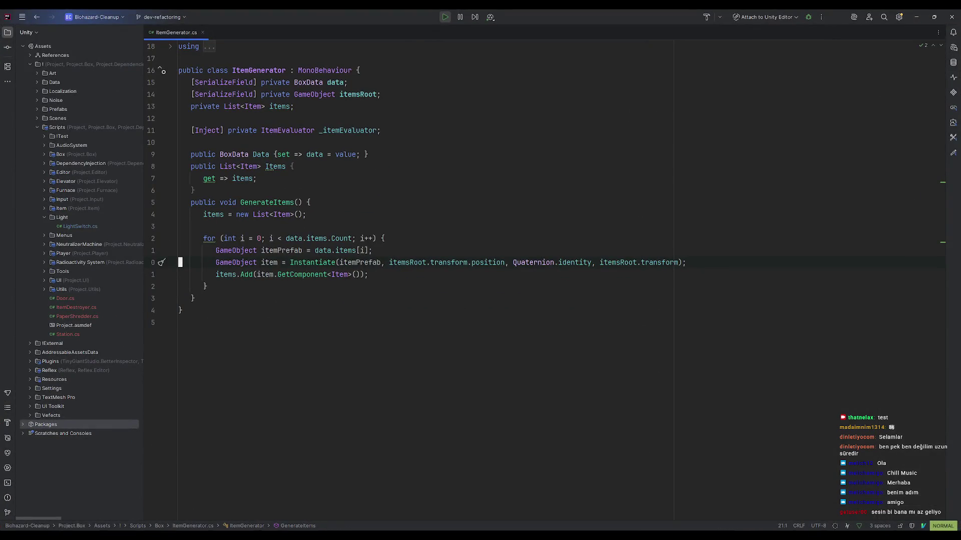
Reopen the InvalidCastException's script in Rider, hide the Project tool window, and minimize Rider again.
click(916, 17)
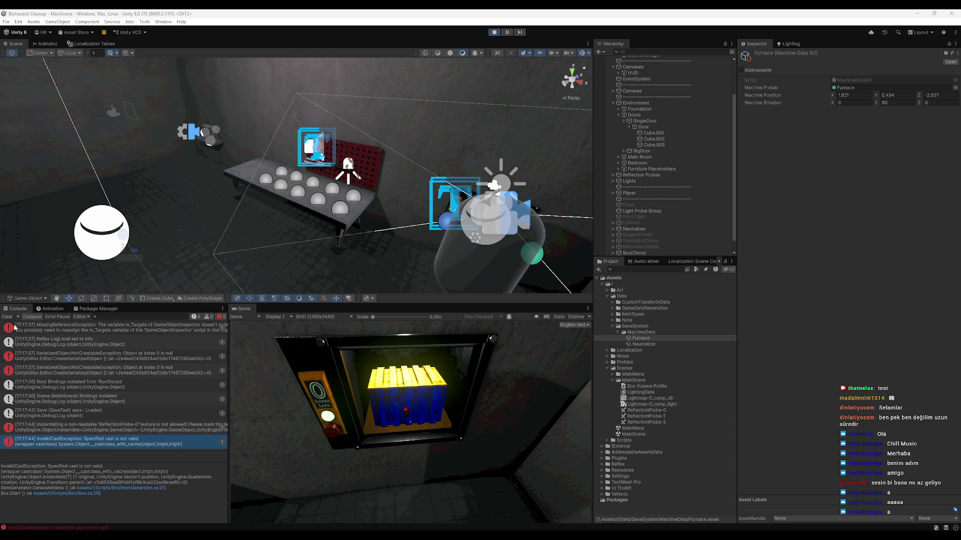
double_click(87, 437)
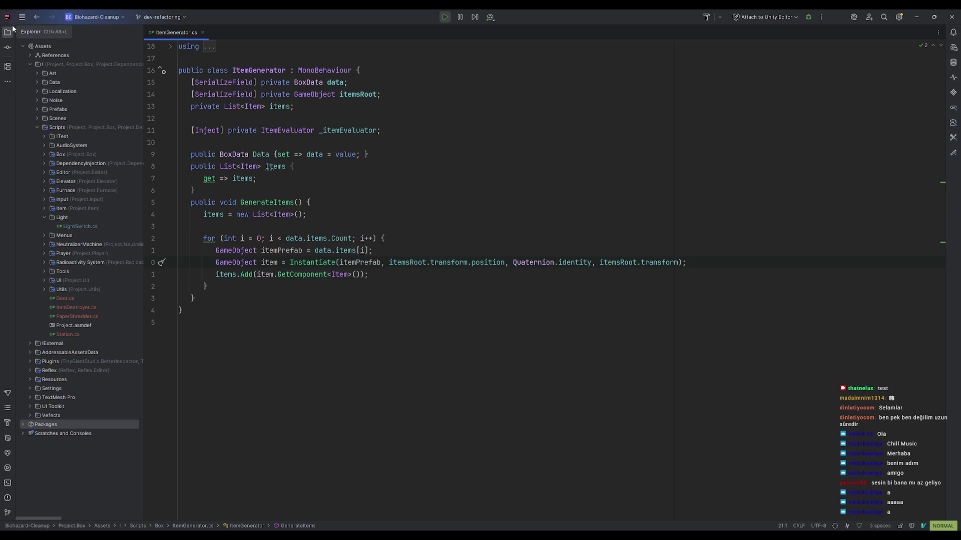
key(alt+1)
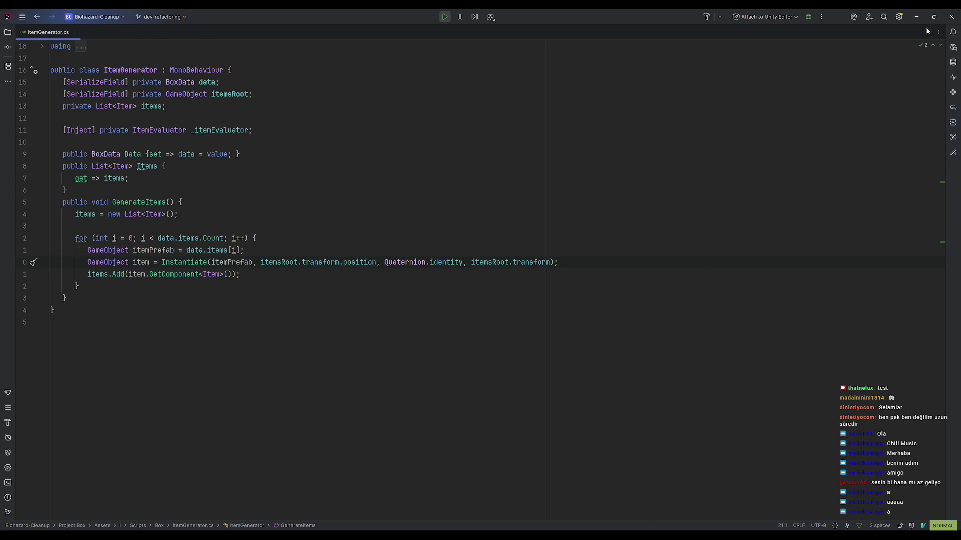
click(916, 17)
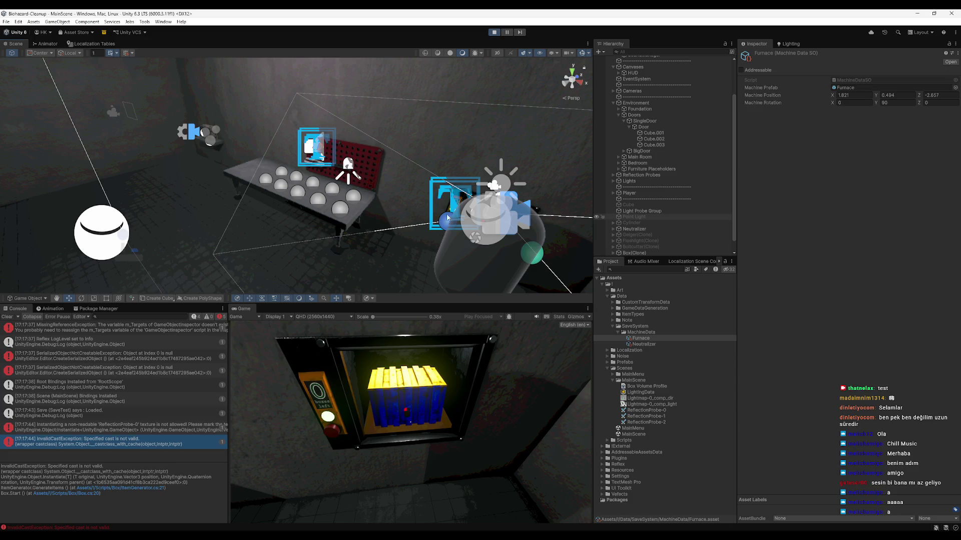
Find and select the spawned Box(Clone) object in the Hierarchy.
click(651, 159)
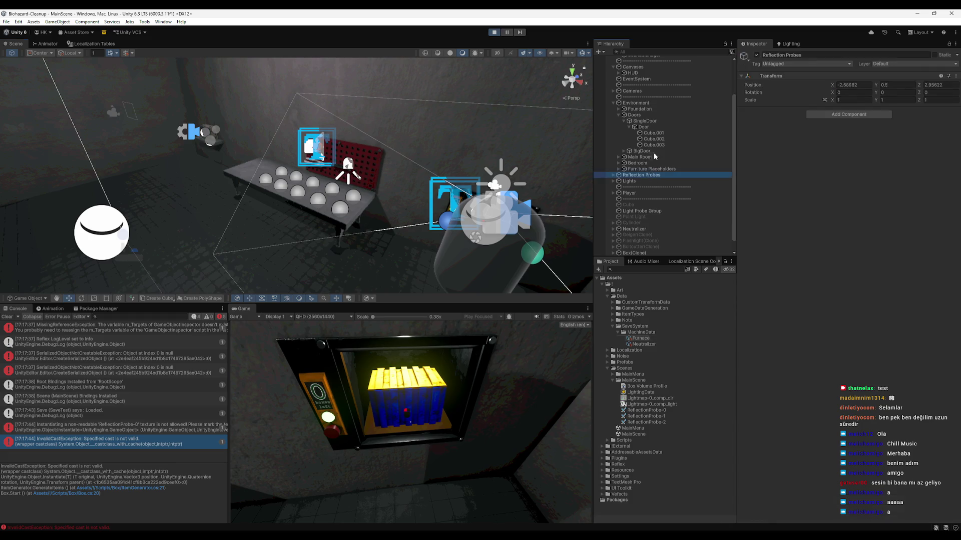
click(653, 132)
mouse_move(375, 180)
mouse_down()
mouse_move(455, 182)
mouse_move(459, 166)
mouse_move(503, 157)
mouse_up()
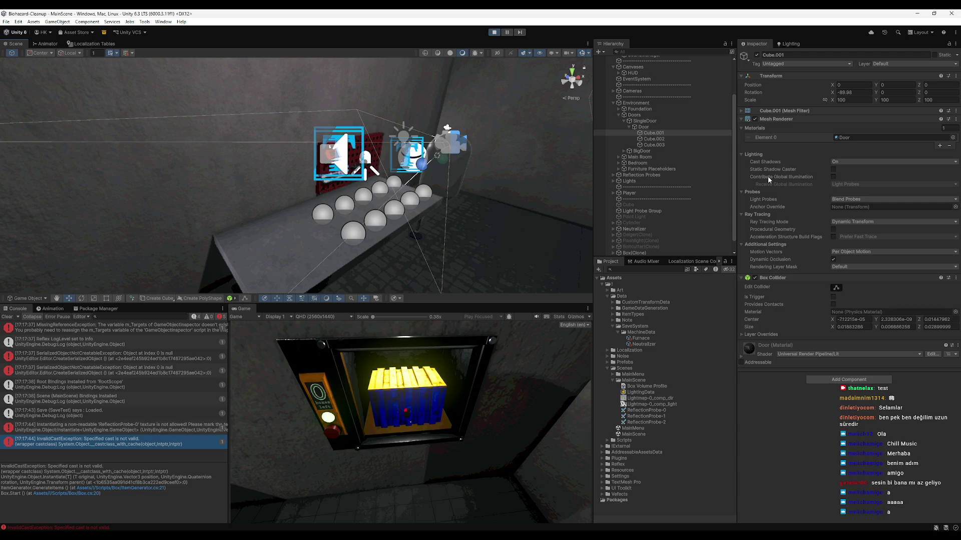
scroll(371, 172, down, 1)
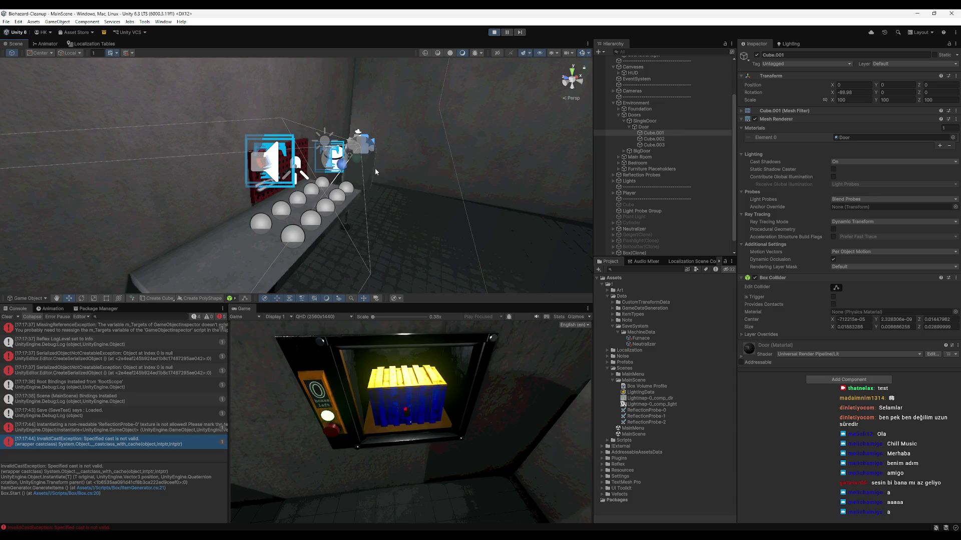
scroll(638, 206, down, 1)
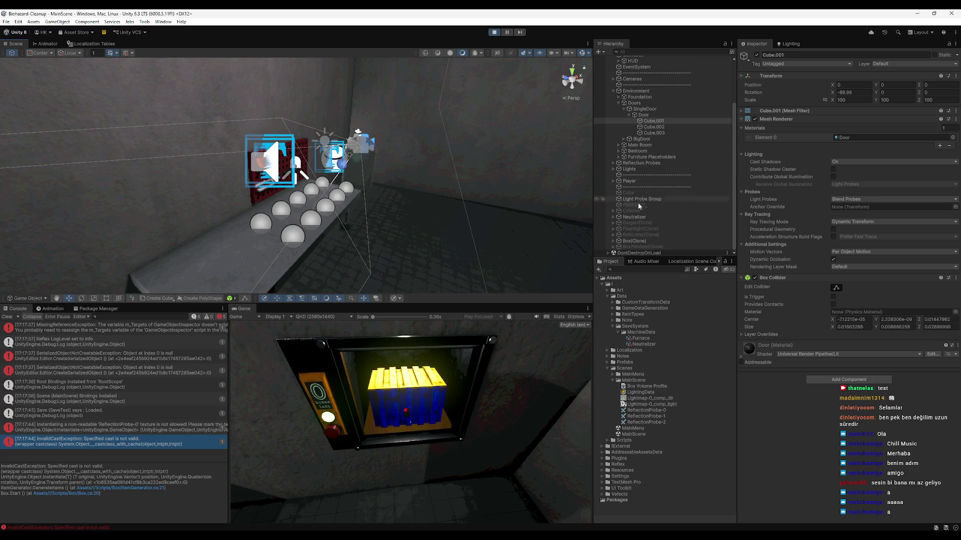
click(641, 242)
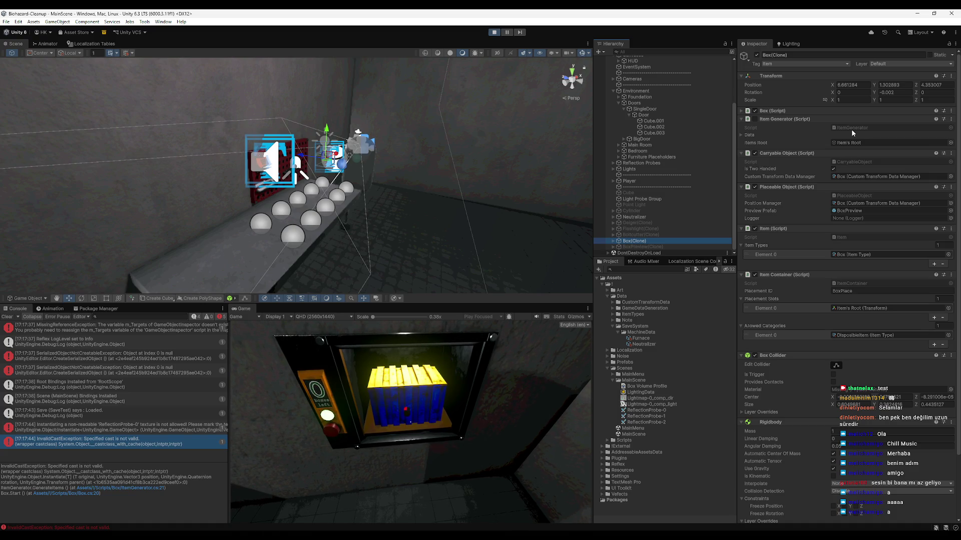
Expand Item Generator > Data > Items, ping Elements 0–2 (all Type mismatch), and open the ItemGenerator script.
click(792, 137)
click(740, 135)
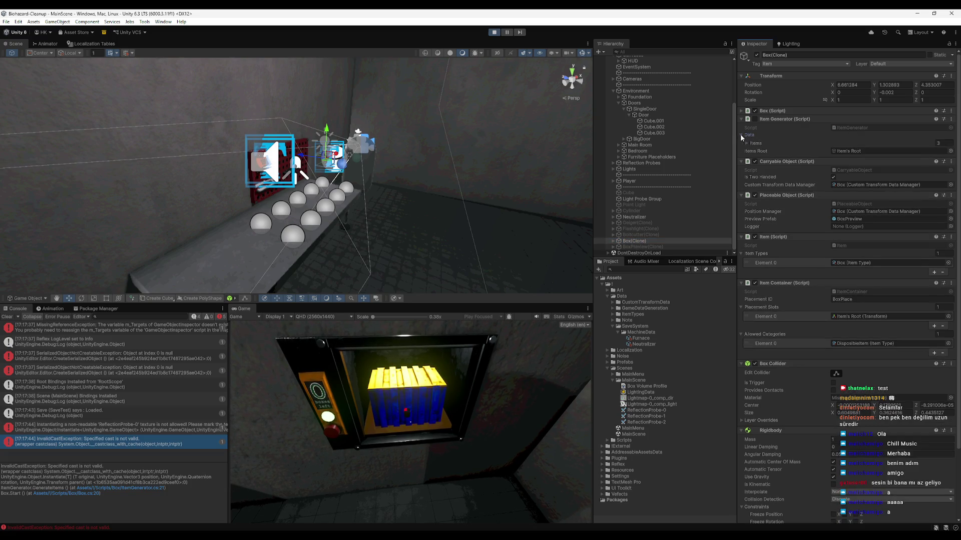
click(748, 144)
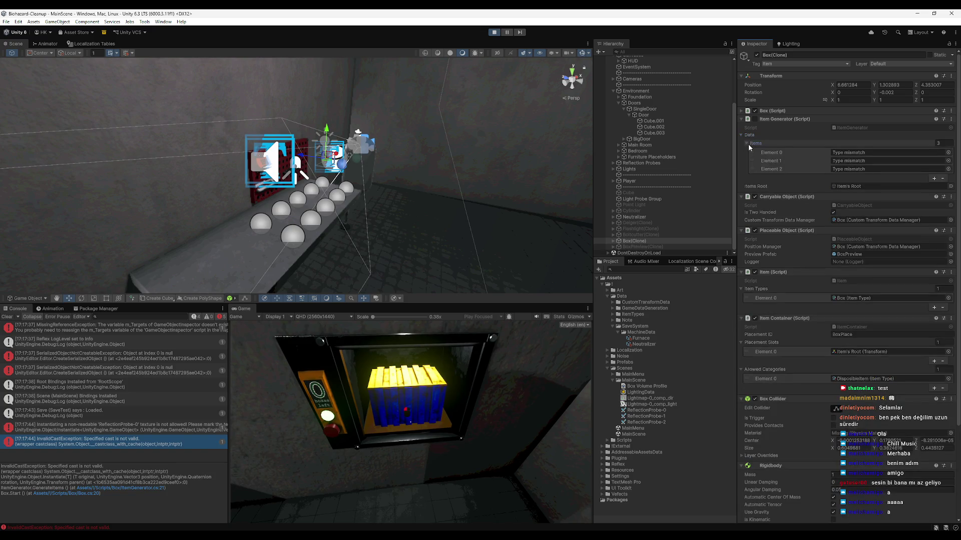
click(857, 153)
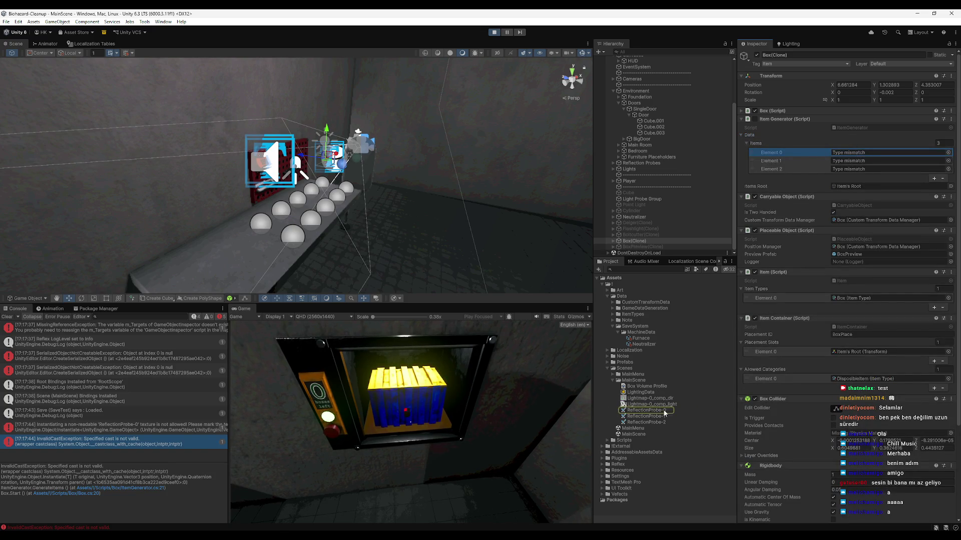
click(868, 160)
click(866, 167)
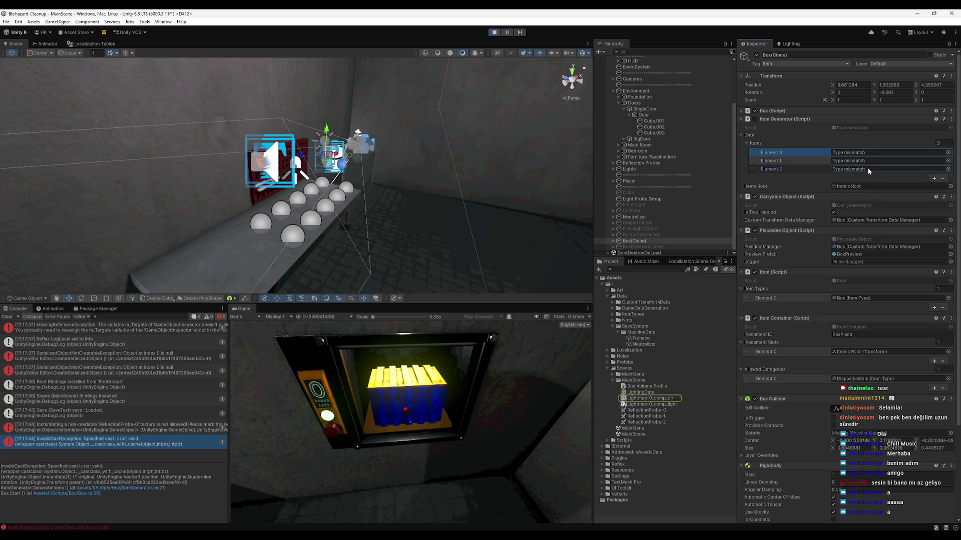
click(861, 129)
double_click(862, 128)
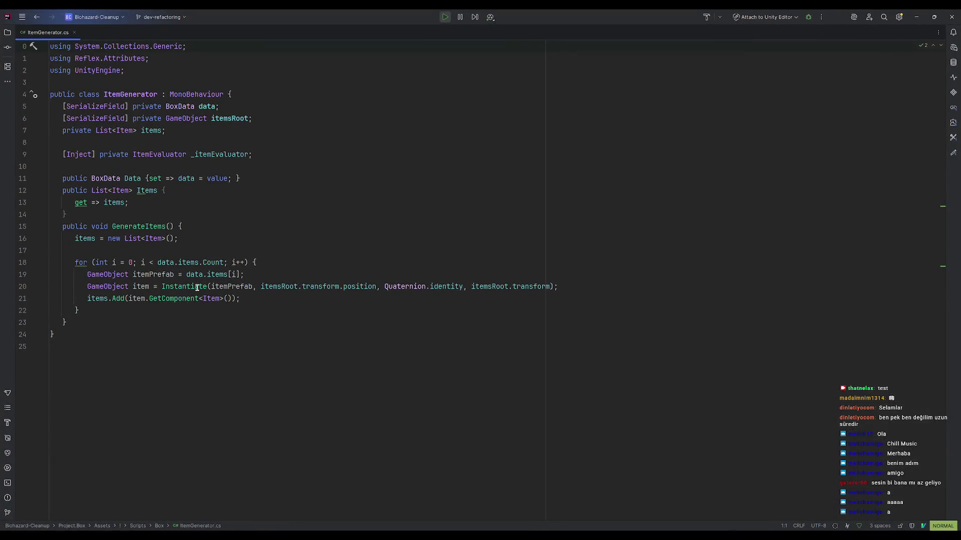
Trace data in ItemGenerator.cs to BoxData.cs, whose items field is a List<GameObject>, then return to Unity.
click(217, 275)
click(196, 274)
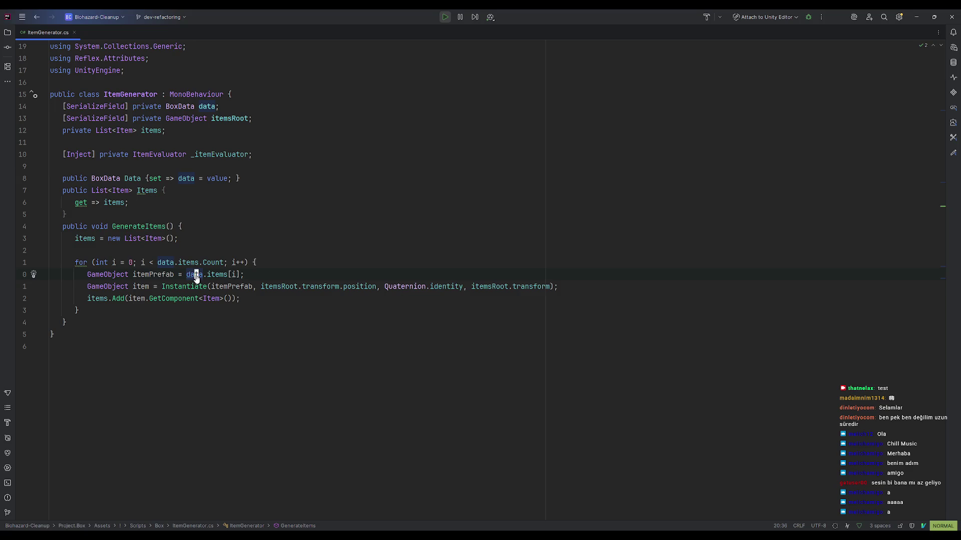
ctrl+click(116, 179)
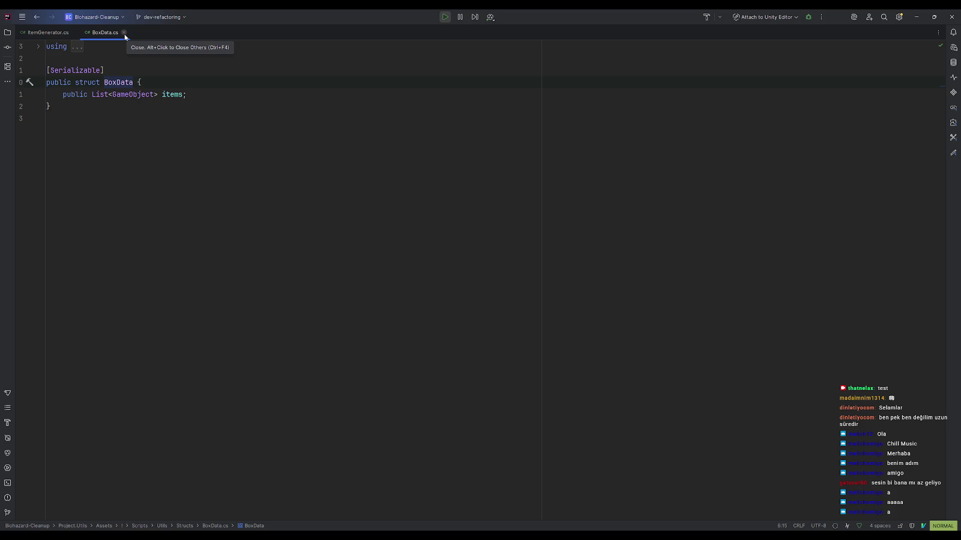
click(53, 35)
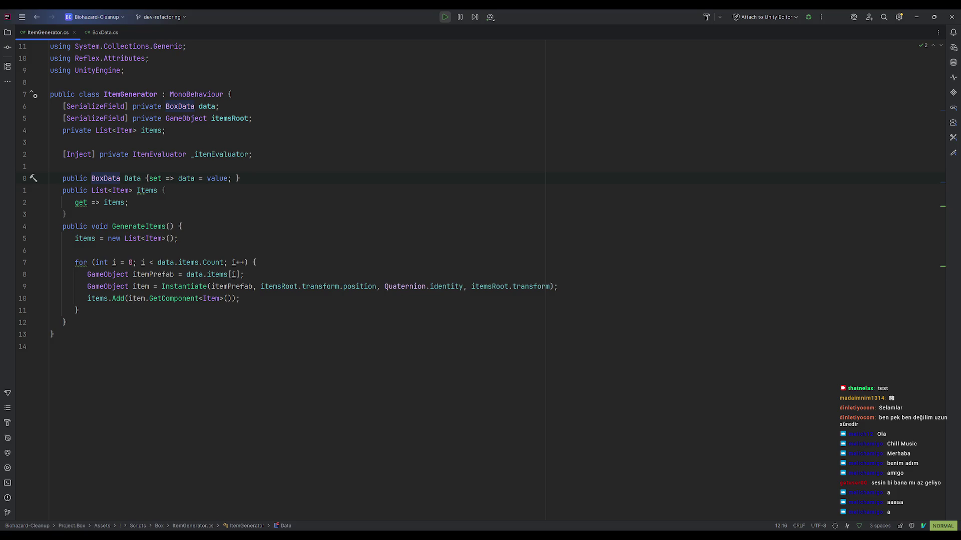
click(917, 14)
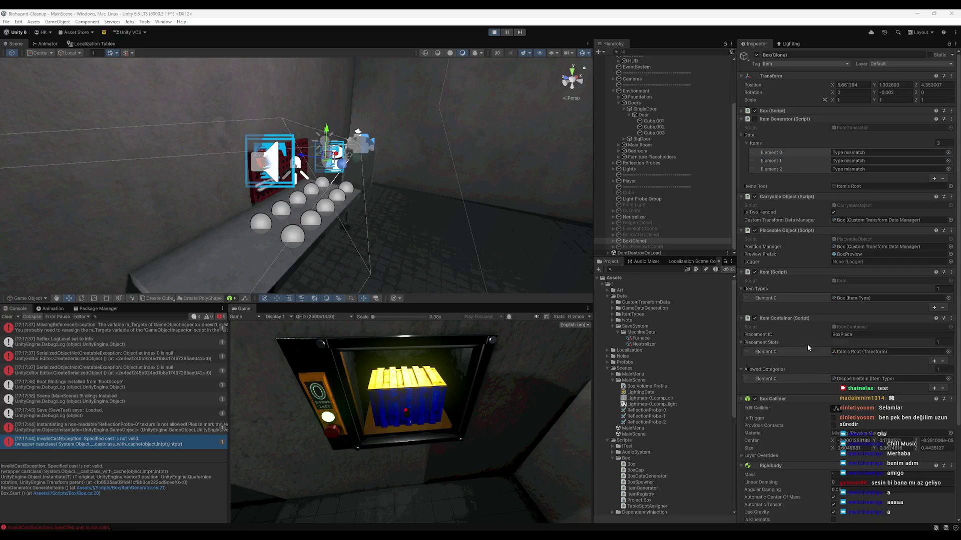
Stop Play mode and revisit the BoxData declaration and ItemGenerator.cs in Rider before returning to Unity.
click(493, 32)
key(alt+Tab)
key(ctrl+b)
click(46, 35)
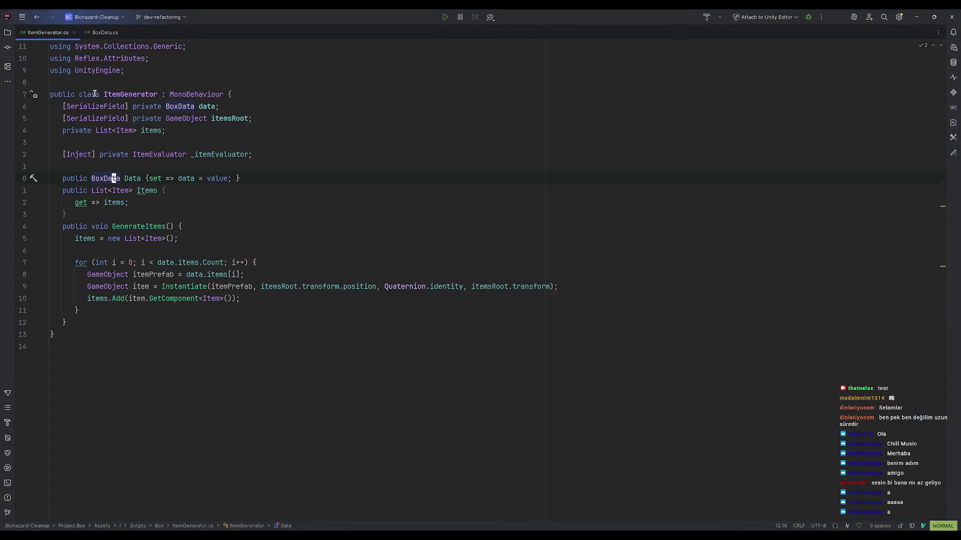
key(h)
click(7, 33)
click(7, 33)
click(916, 16)
Frame the Elevator, select its BoxSpawner child, and open the BoxSpawner script.
click(327, 158)
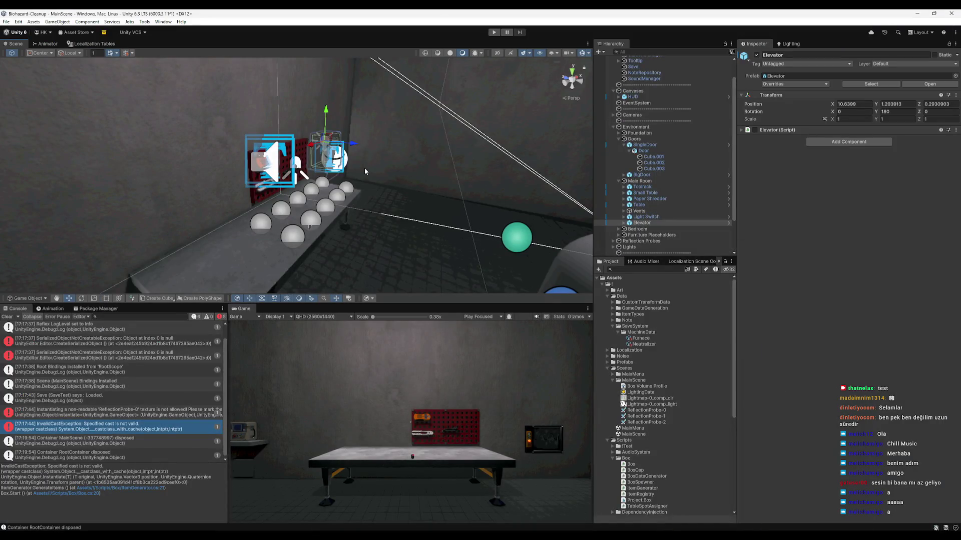
key(f)
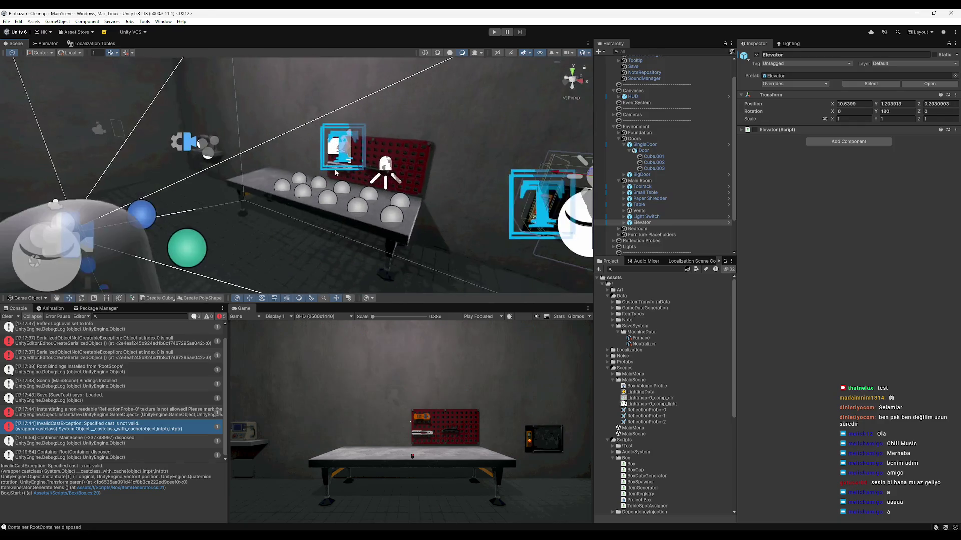
click(625, 224)
click(624, 223)
click(641, 235)
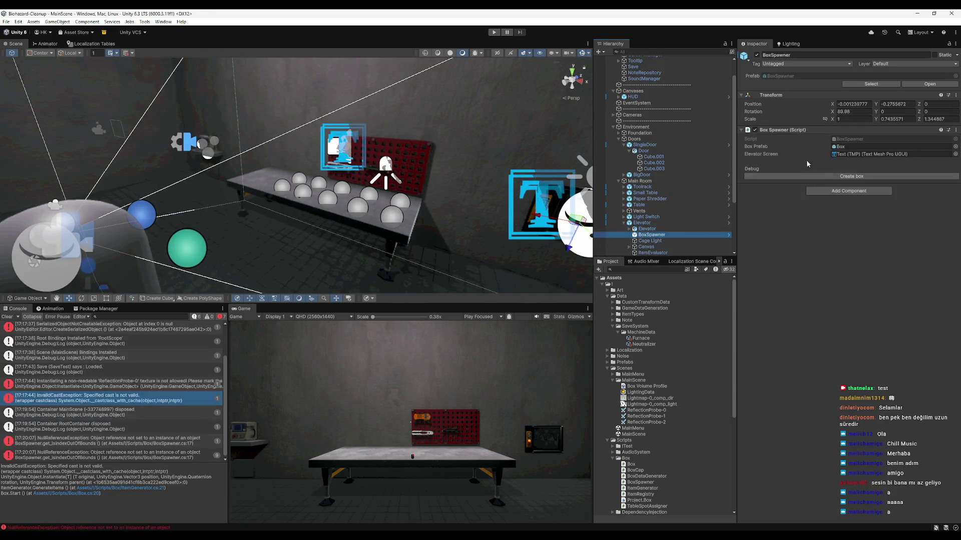
click(860, 141)
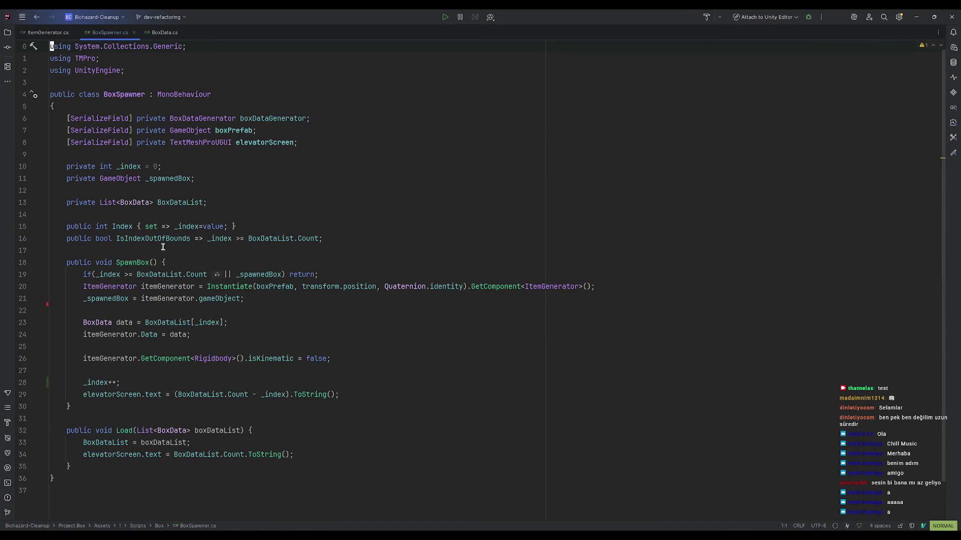
click(176, 238)
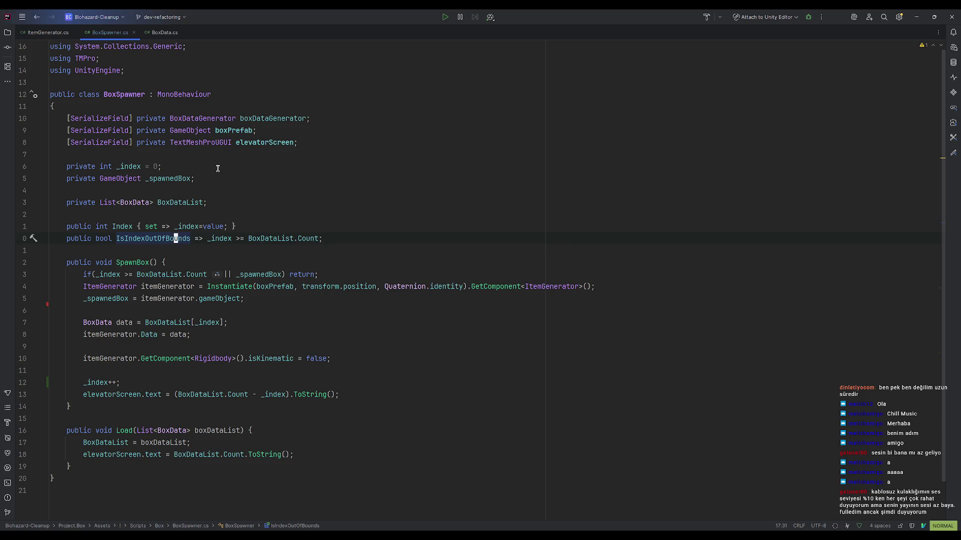
In BoxSpawner.cs, highlight the uses of _index, _spawnedBox, itemGenerator, data and BoxDataList.
click(145, 166)
click(147, 165)
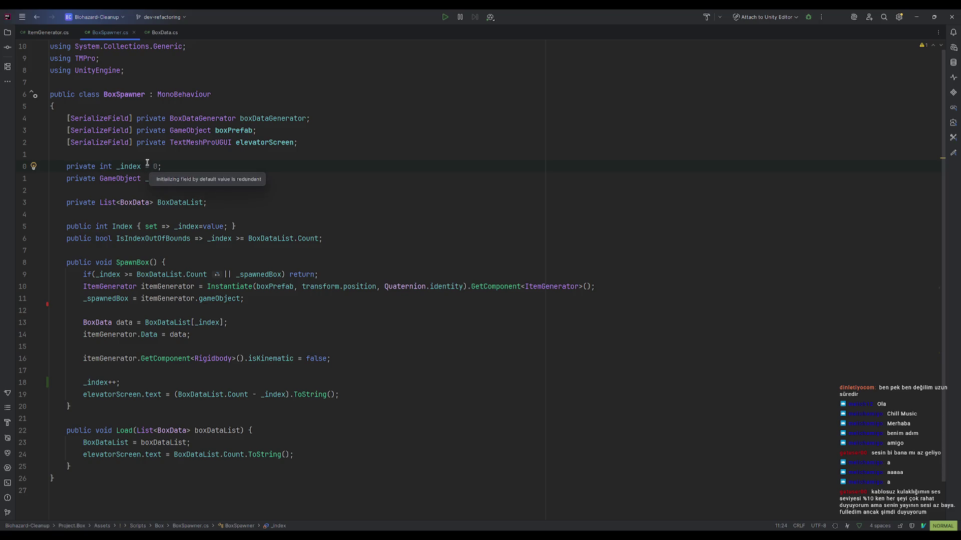
click(143, 165)
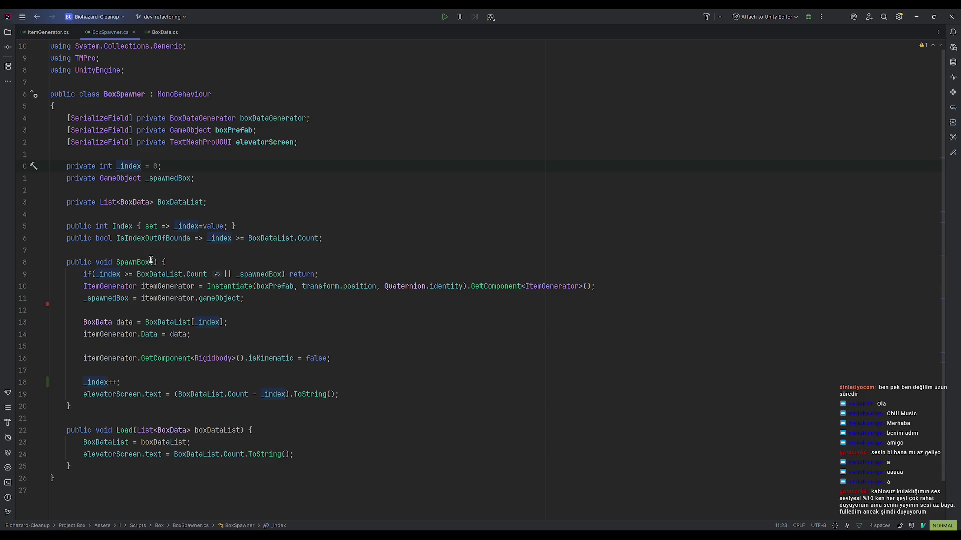
click(163, 179)
click(171, 298)
click(212, 298)
click(107, 334)
click(175, 334)
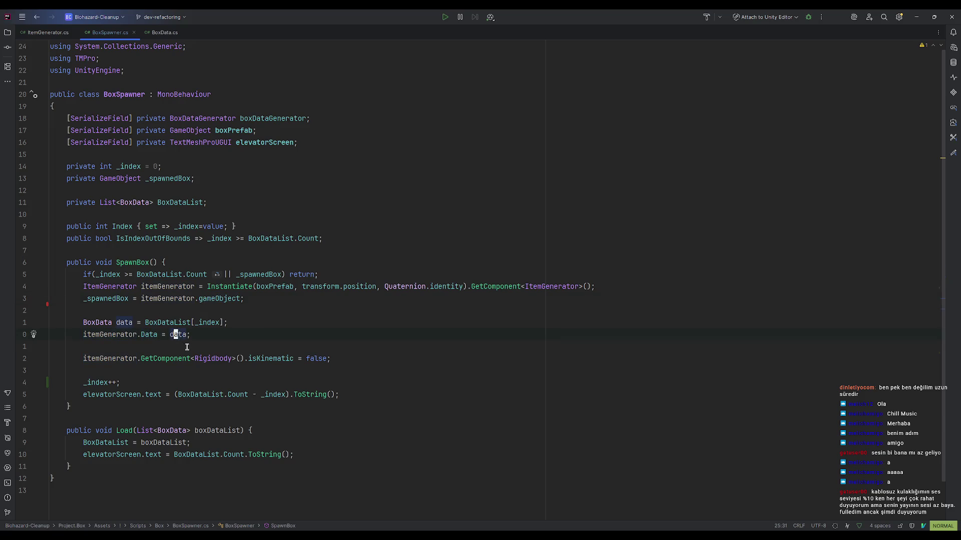
click(166, 322)
Check the _index quick documentation, dismiss the popup, and minimize Rider.
mouse_move(203, 318)
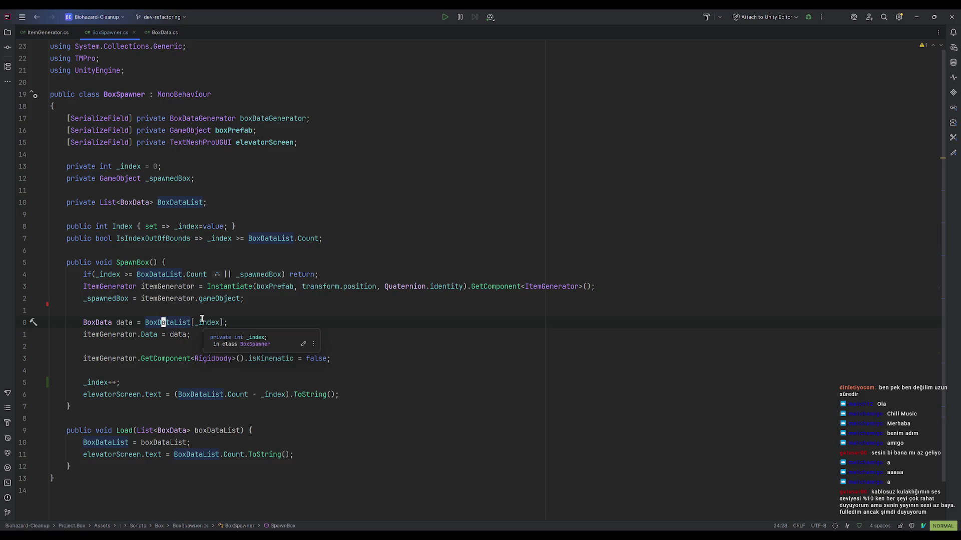
click(201, 322)
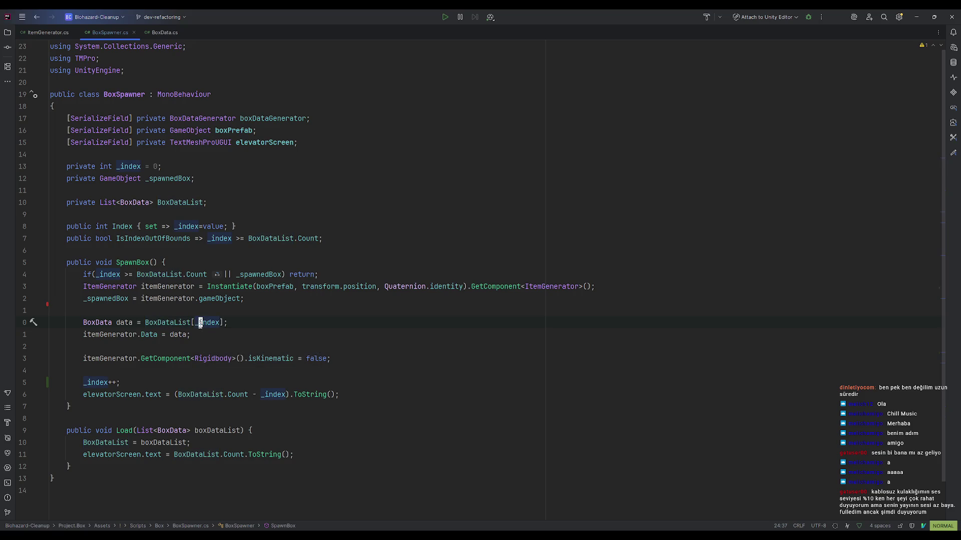
mouse_move(176, 319)
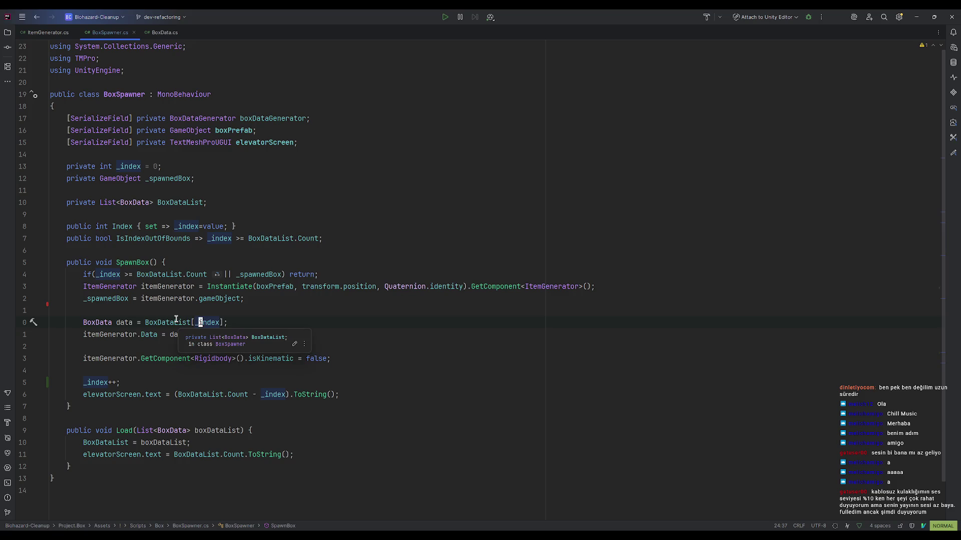
key(b)
key(b)
key(b)
click(200, 323)
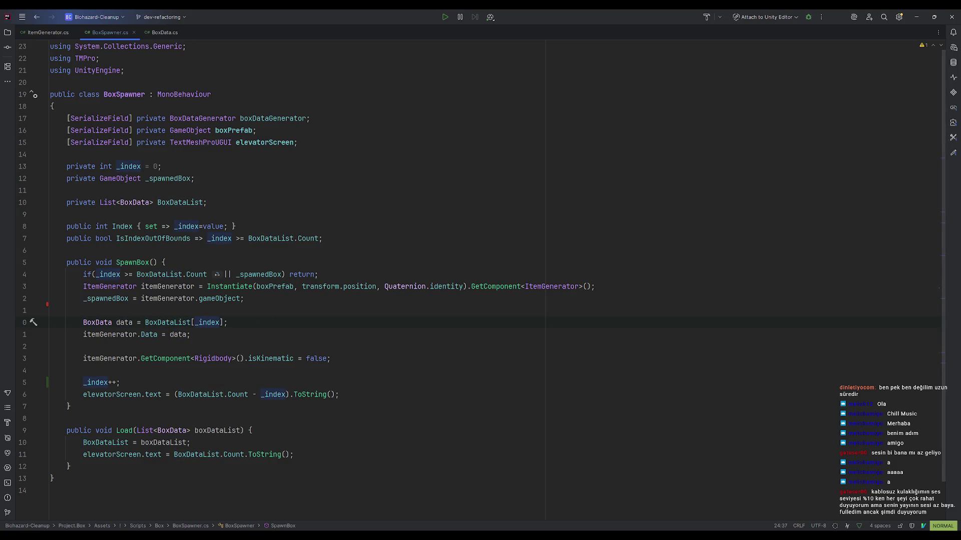
click(916, 20)
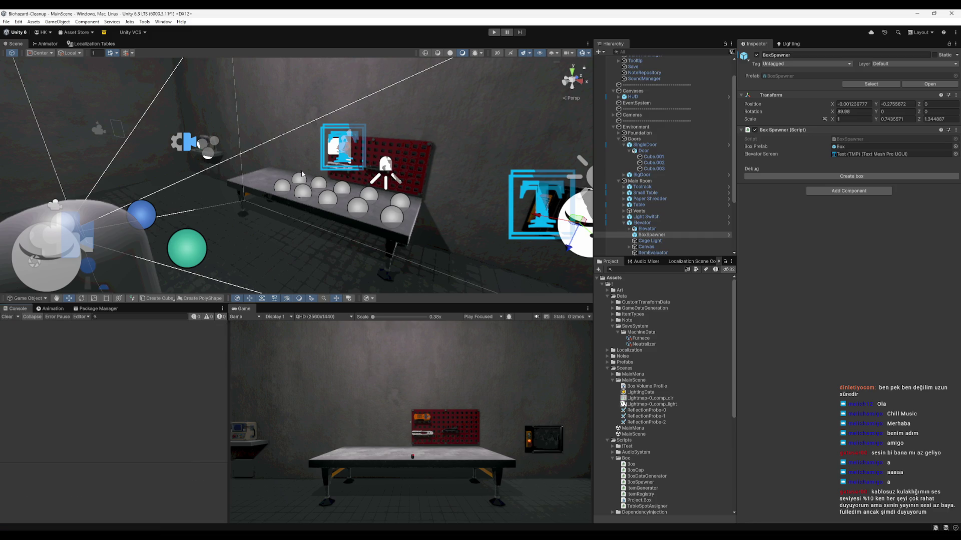
Delete the old t1.igm save file and close the emptied saves folder.
scroll(673, 419, down, 2)
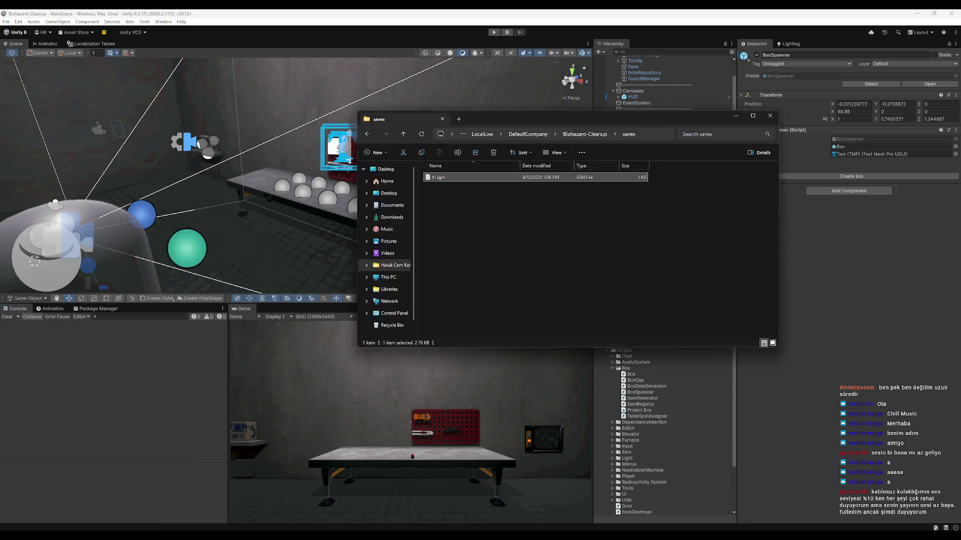
key(Delete)
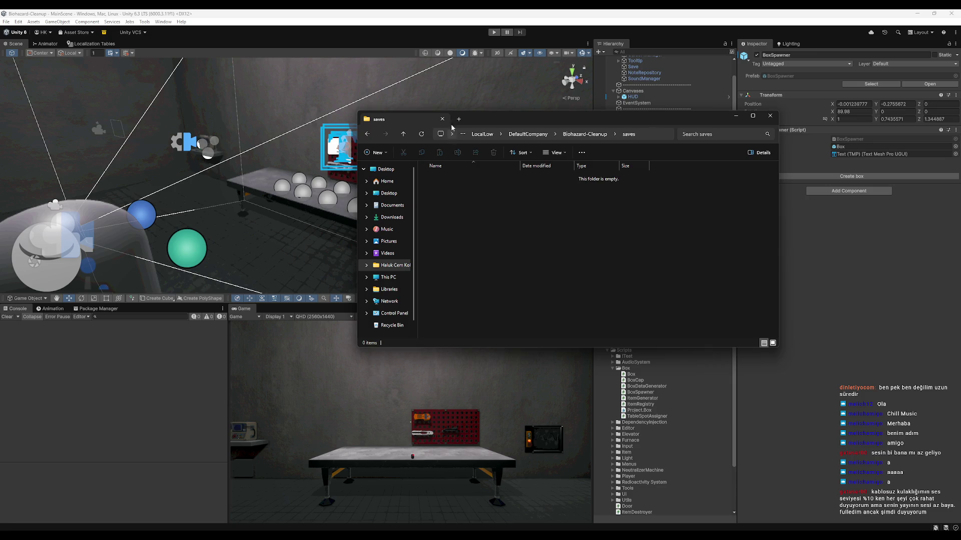
click(571, 416)
Open MainScene, then the MainMenu scene, and enter play mode.
scroll(620, 384, down, 3)
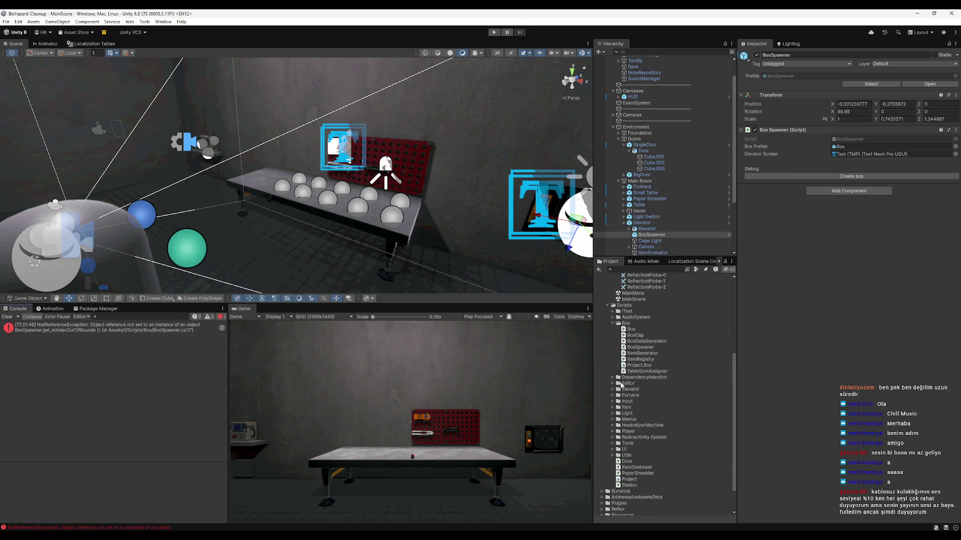
double_click(622, 311)
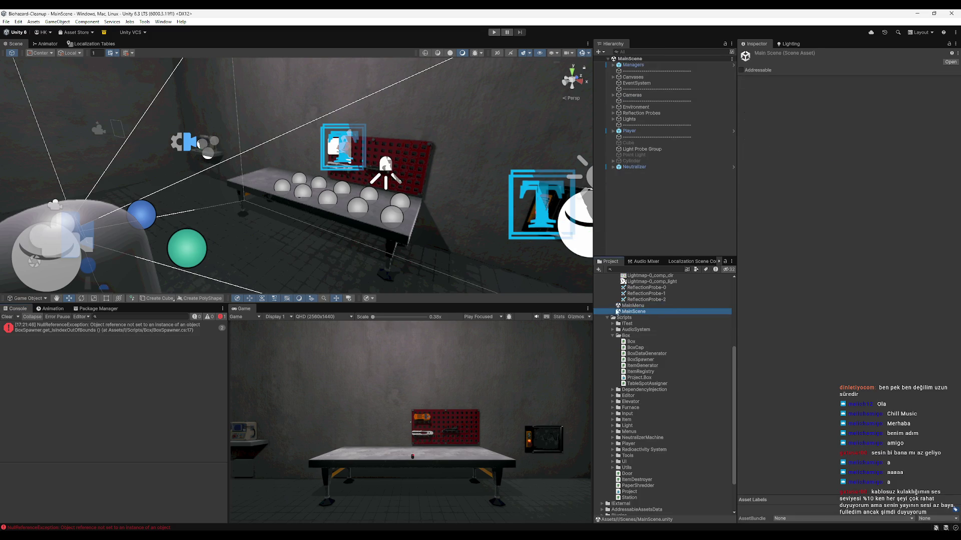
double_click(645, 305)
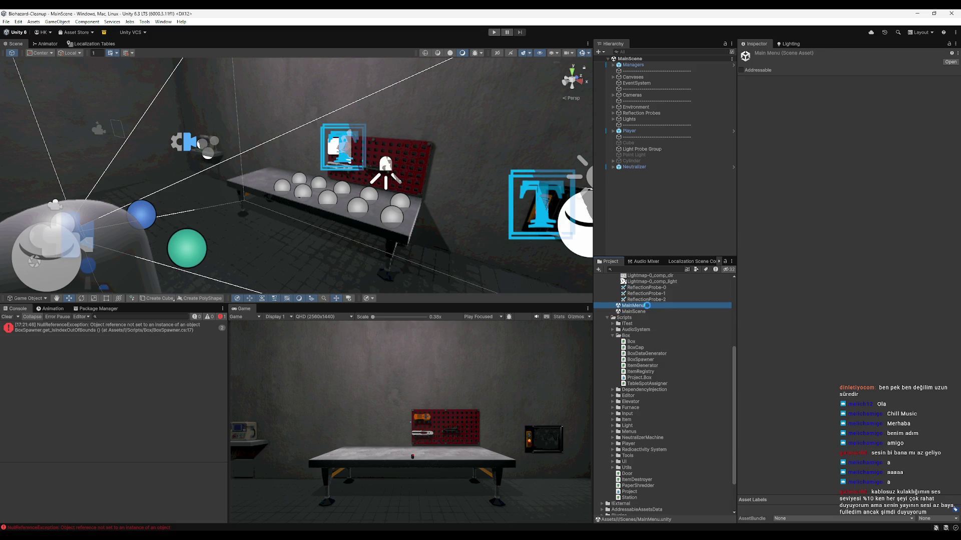
click(492, 33)
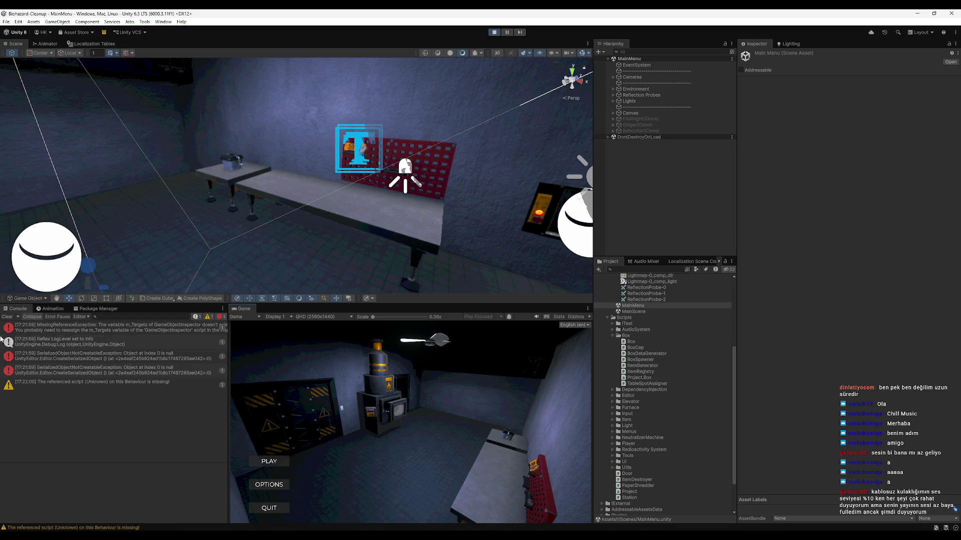
Clear the console, create a new save named t1 from PLAY, and load it.
click(7, 317)
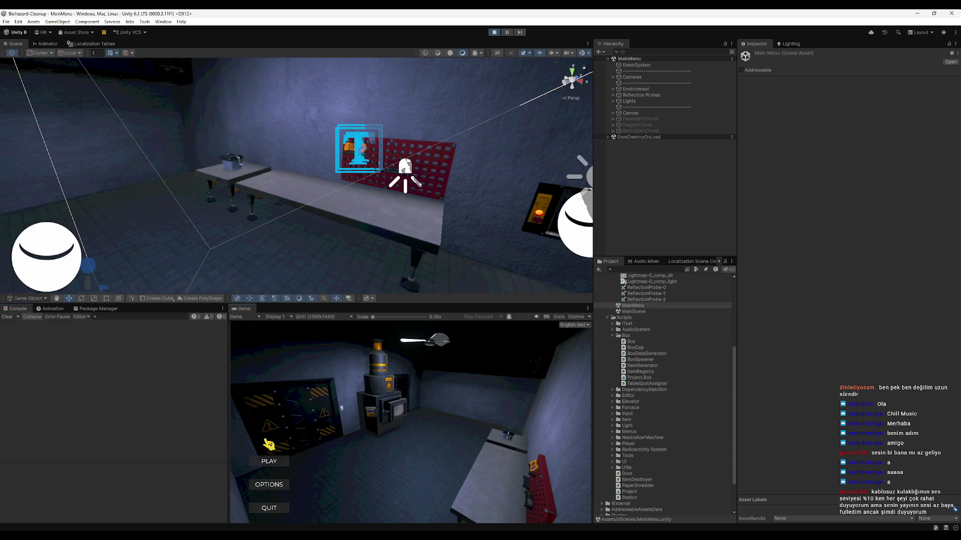
click(283, 461)
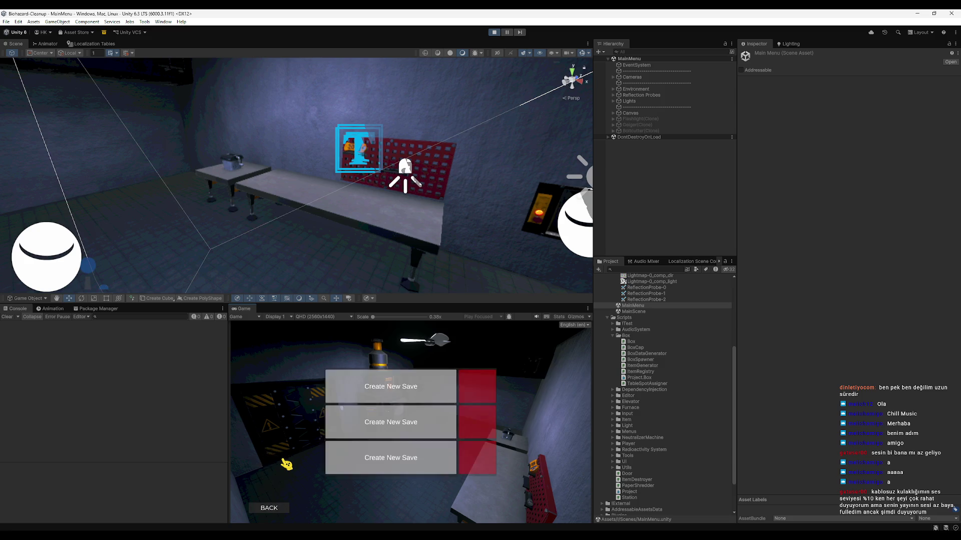
click(432, 389)
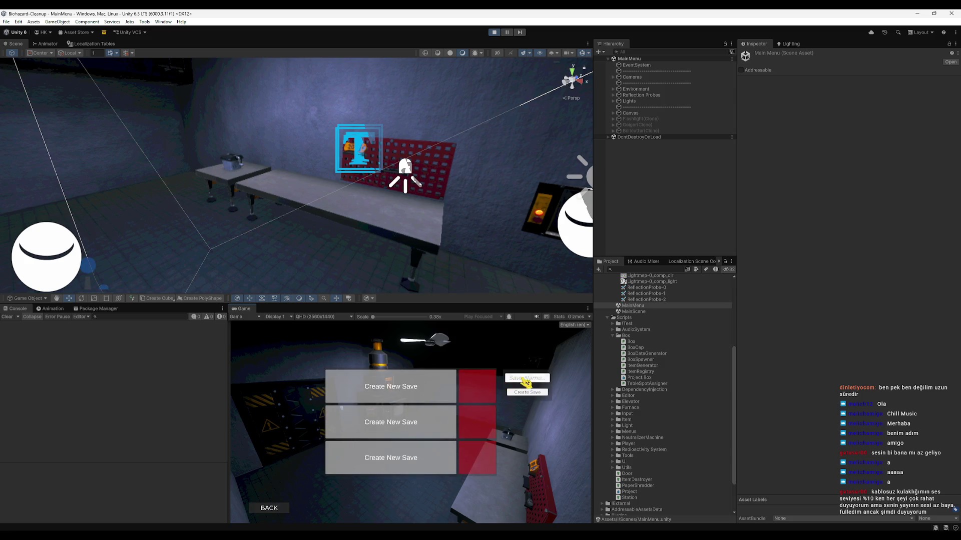
text(t1)
click(530, 392)
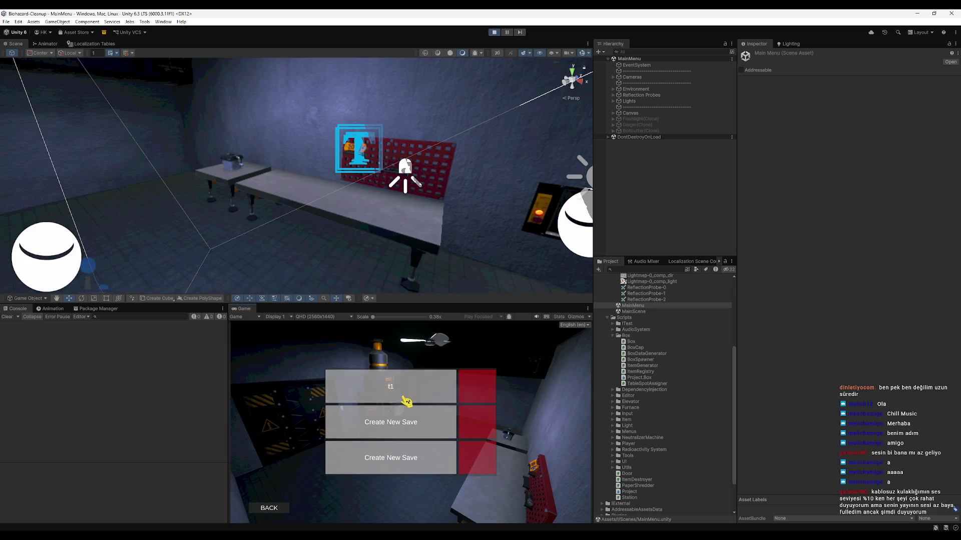
click(417, 391)
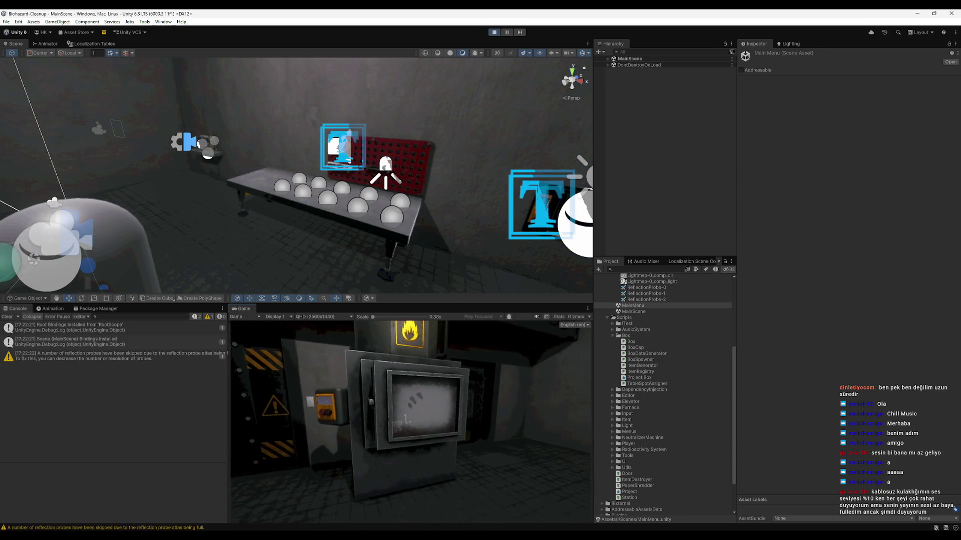
Walk the player with WASD around the furnace, workbench and door panel until the hatch opens.
key(a)
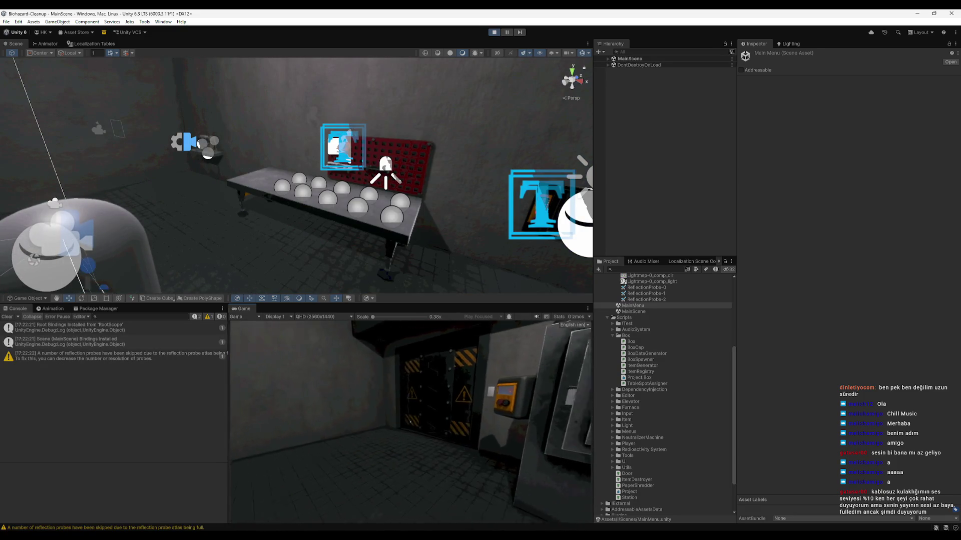
key(super)
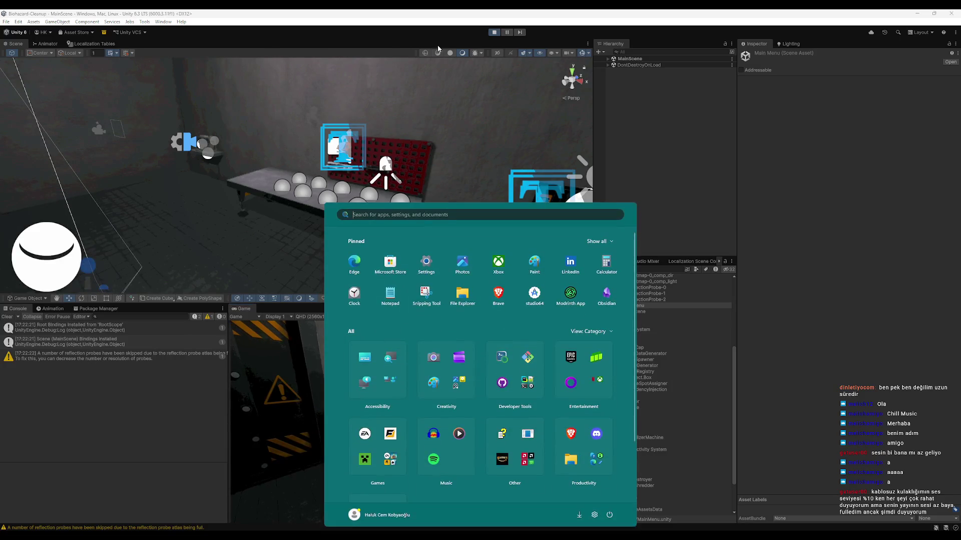
key(super)
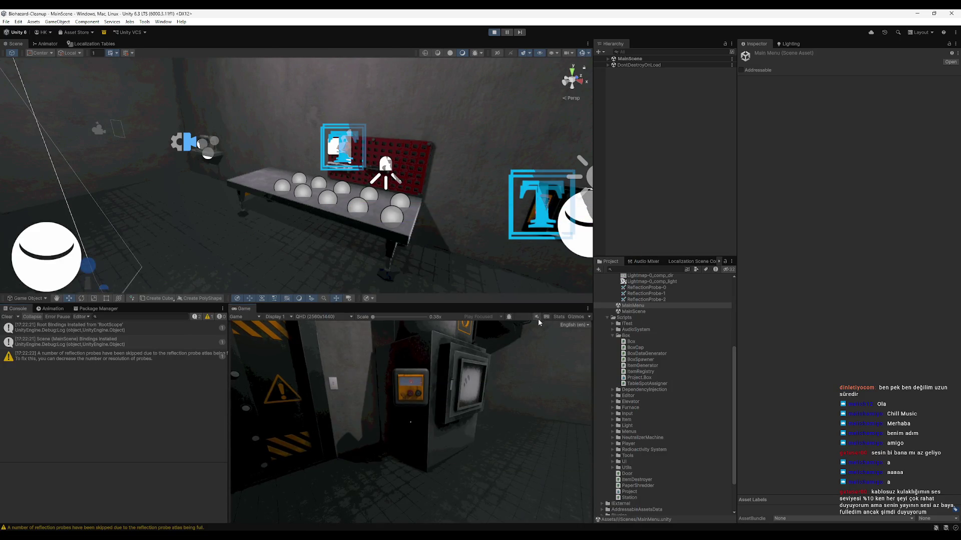
key(w)
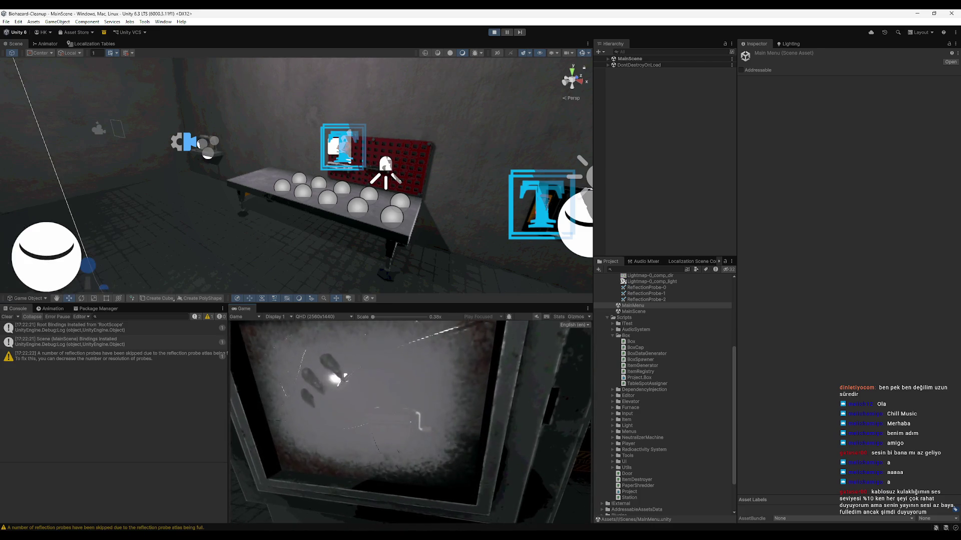
key(s)
key(s)
key(w)
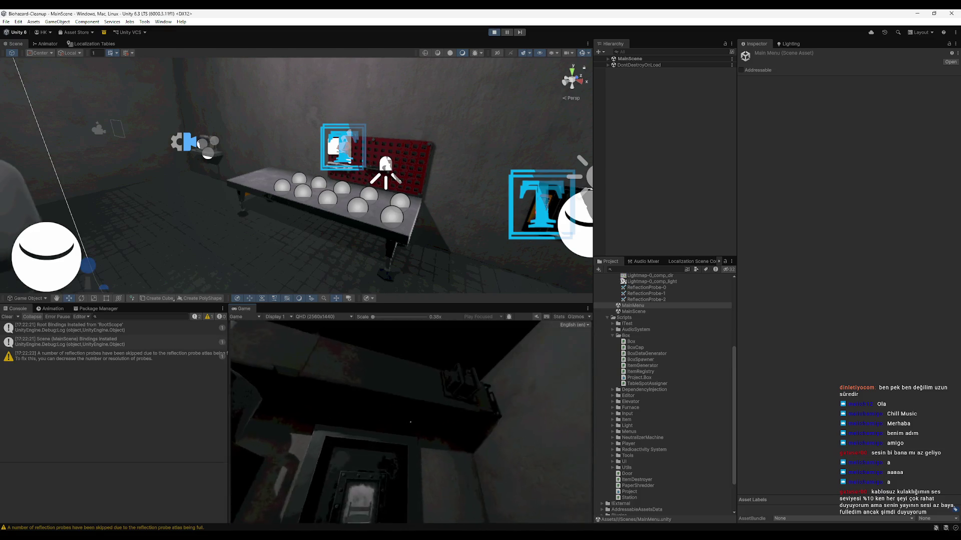
key(s)
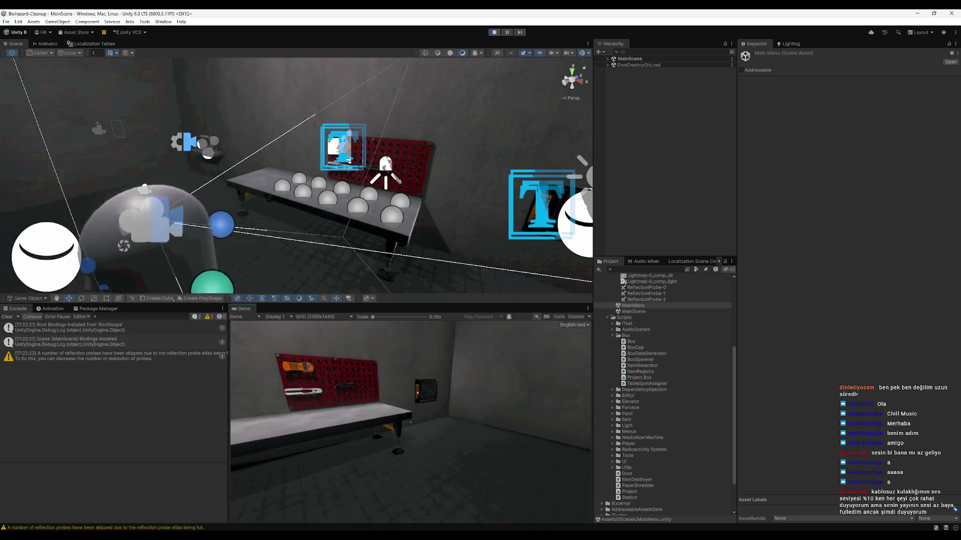
key(w)
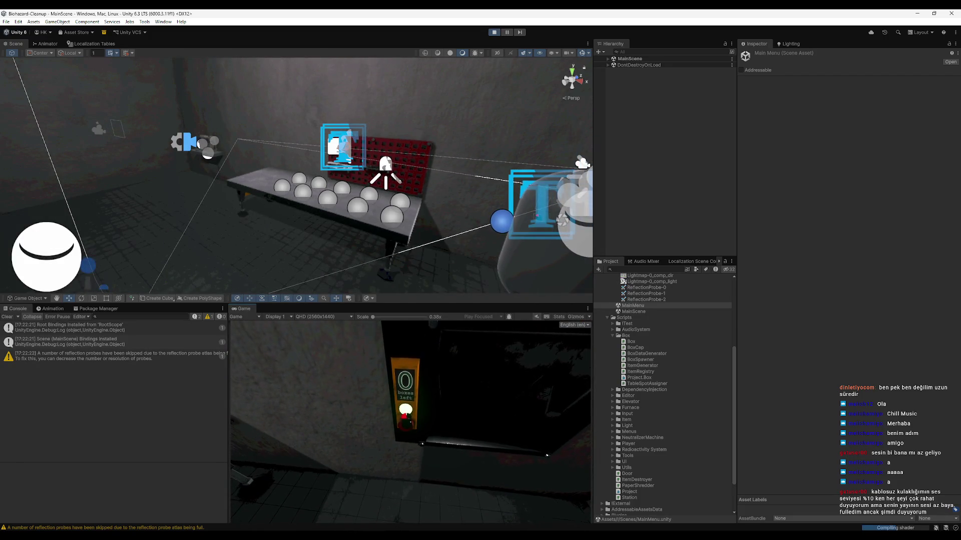
key(s)
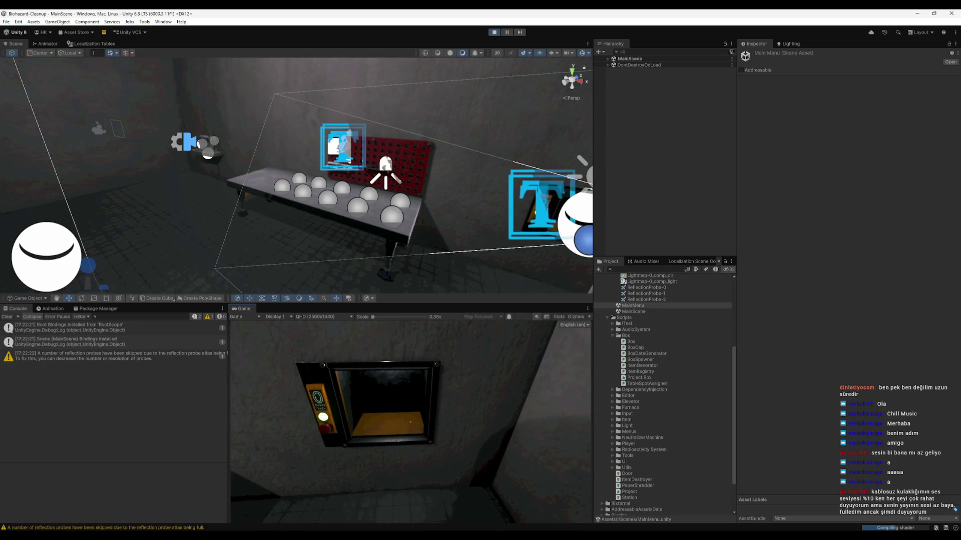
key(super)
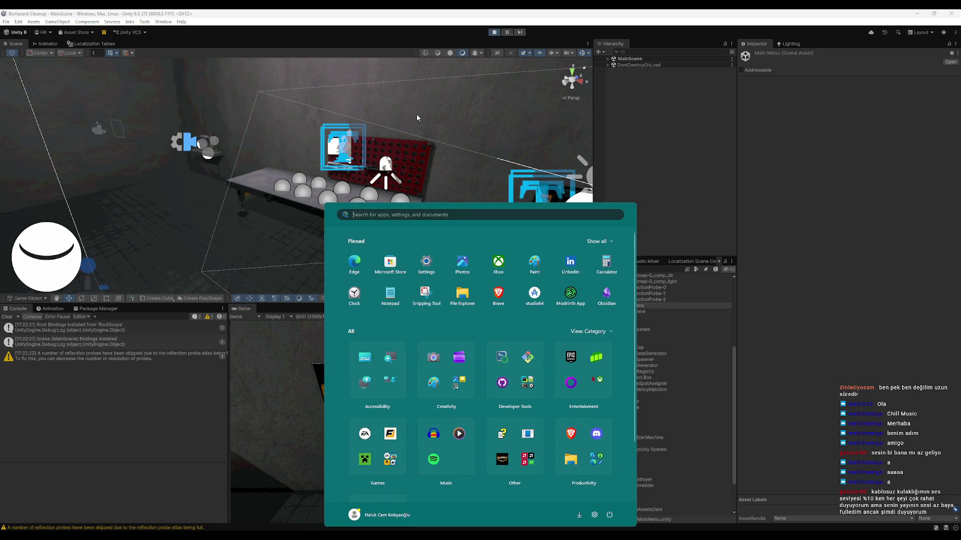
Expand MainScene and Reflection Probes in the Hierarchy, framing Reflection Probe (2).
click(610, 60)
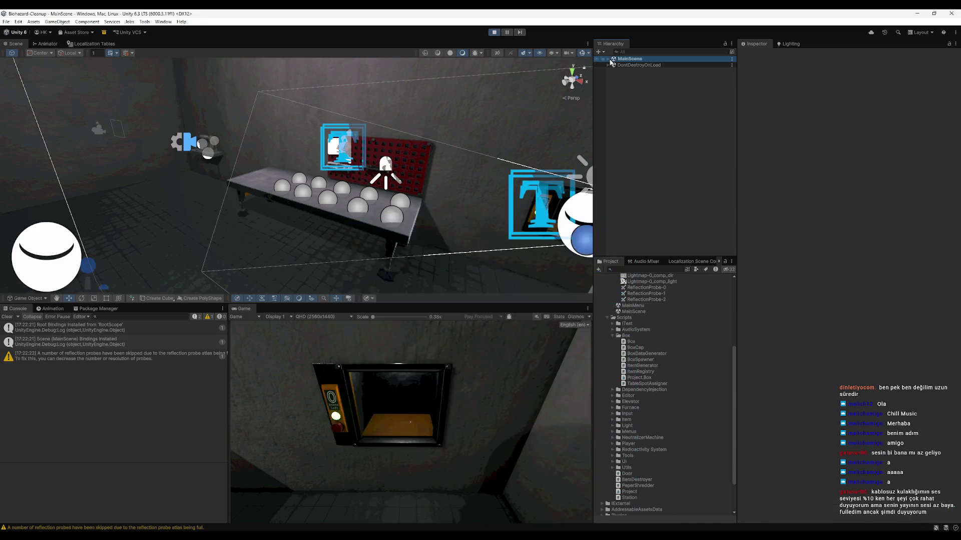
click(609, 59)
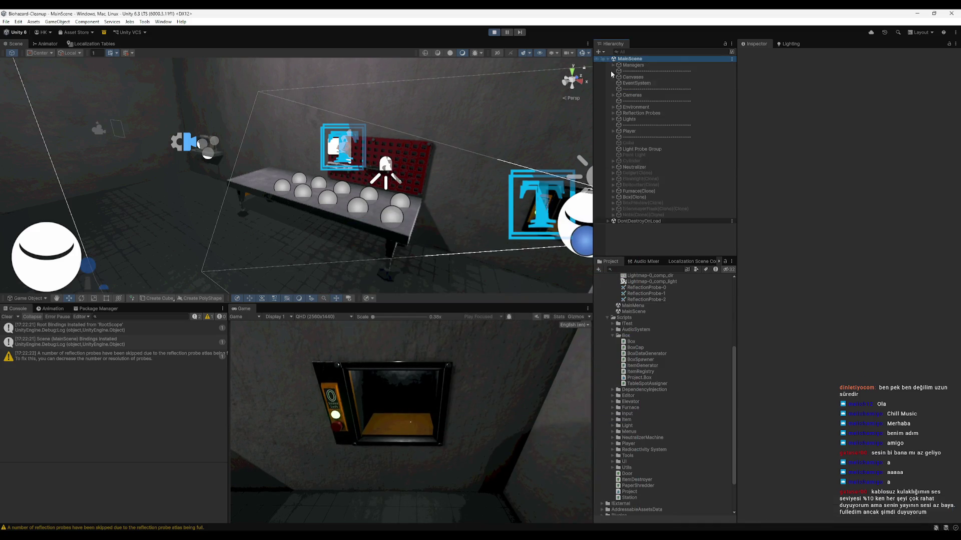
click(613, 113)
double_click(649, 125)
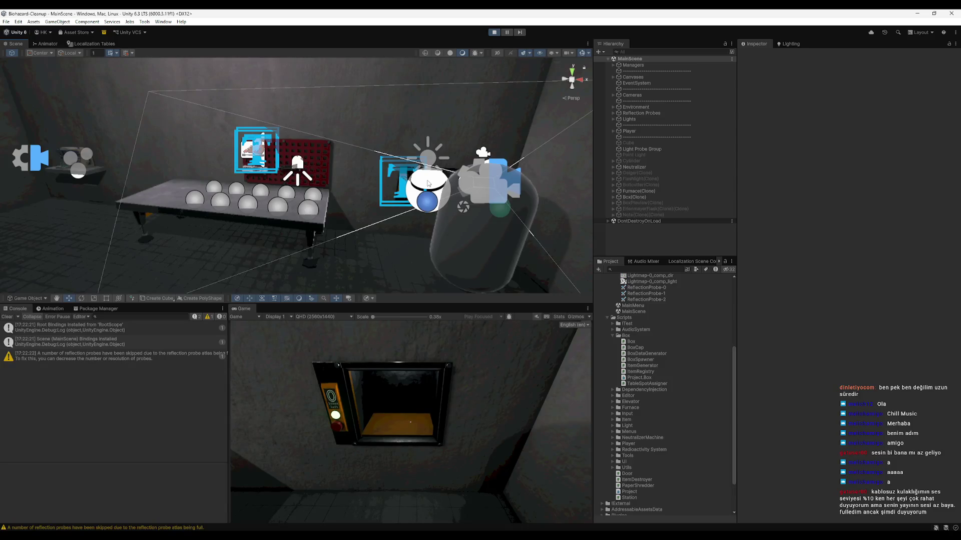
Select the elevator Cage, then the BoxSpawner object, and reset its index.
key(f)
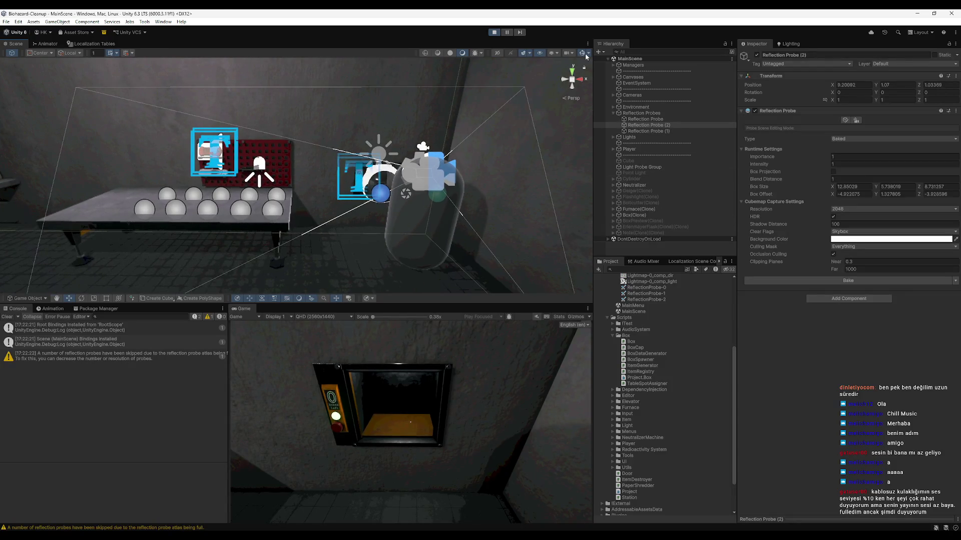
click(583, 54)
click(365, 167)
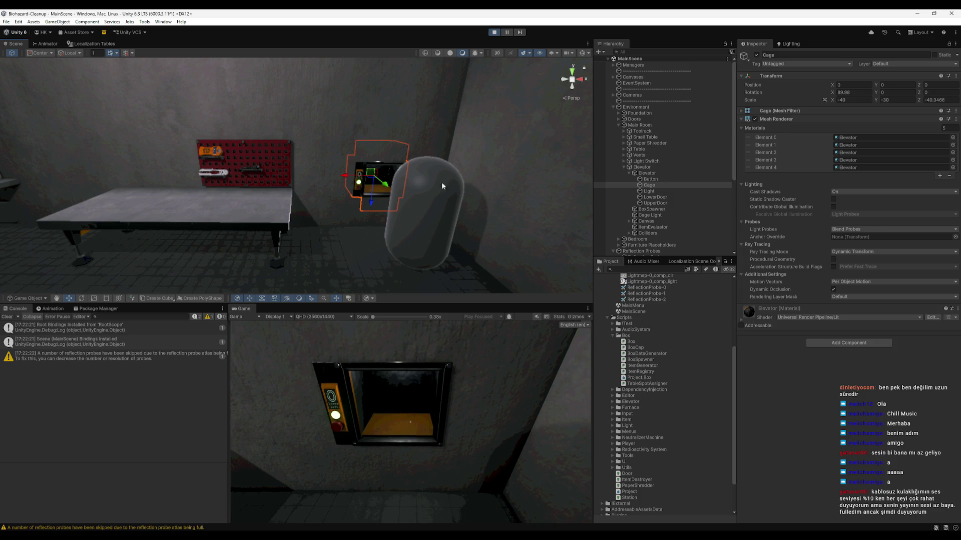
click(629, 173)
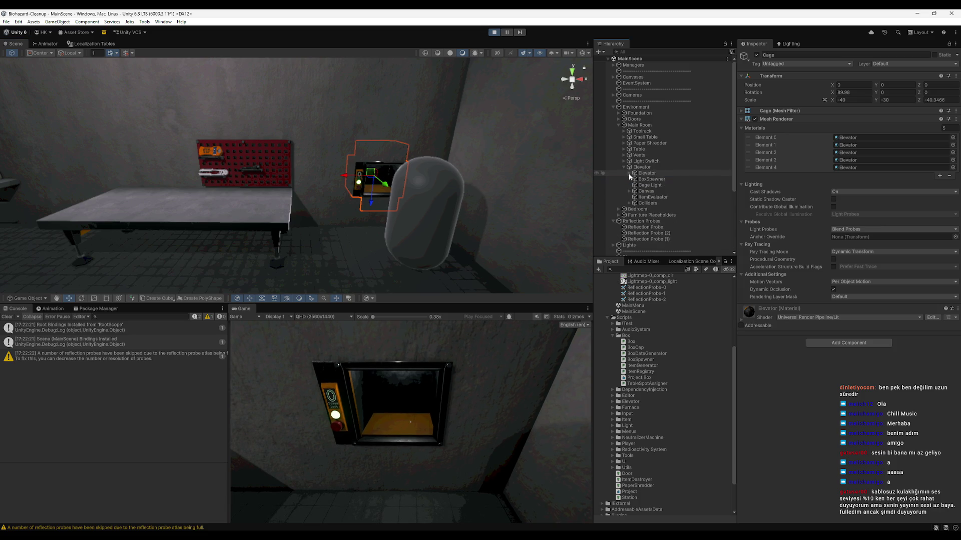
click(649, 180)
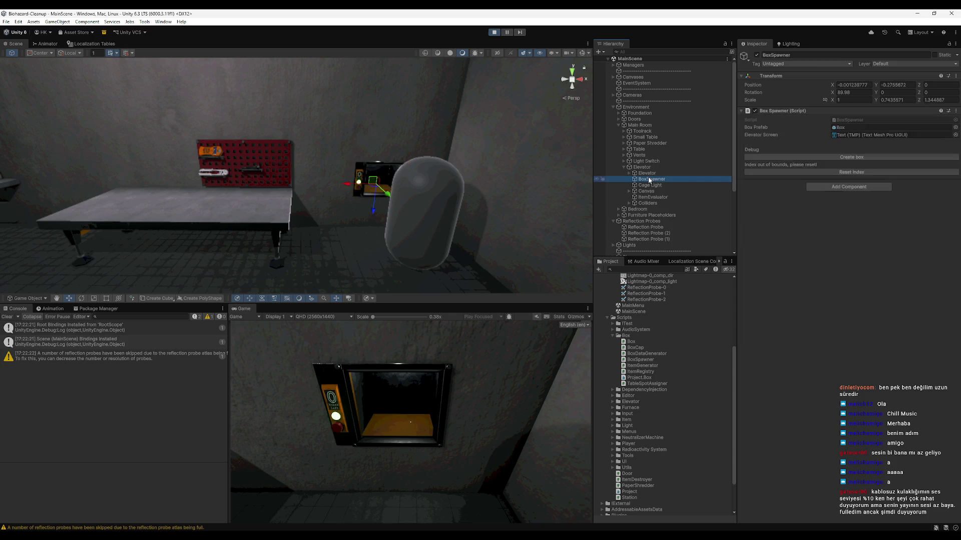
click(787, 172)
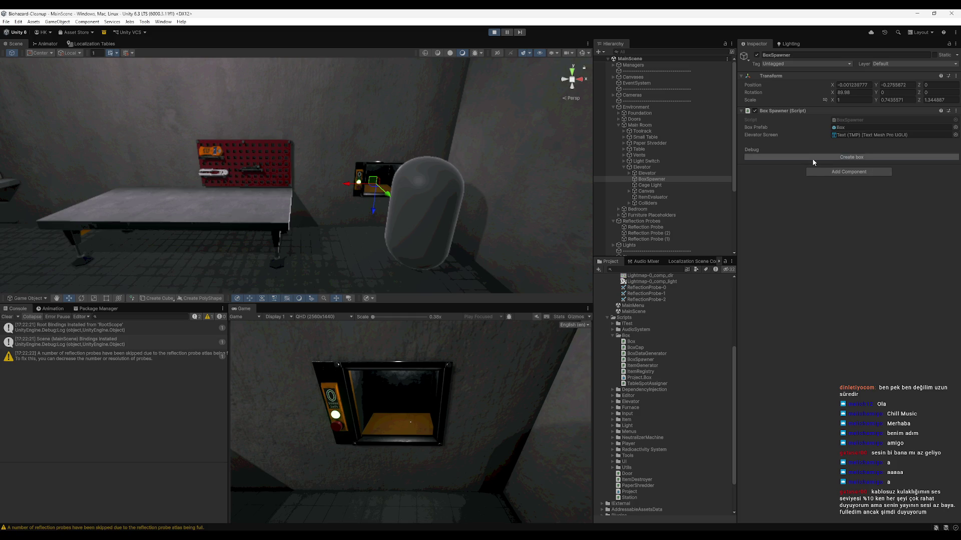
Stop the running game and clear the console messages.
click(494, 32)
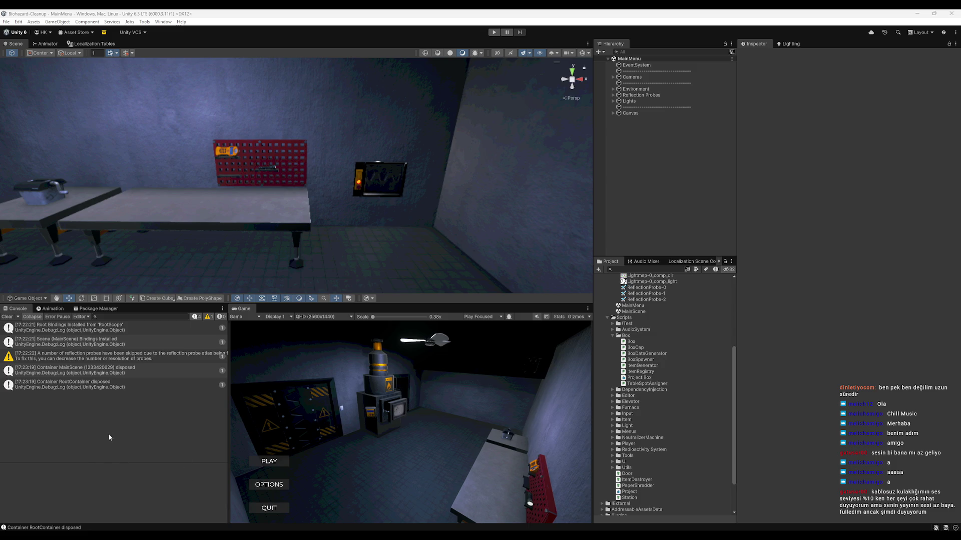
click(7, 317)
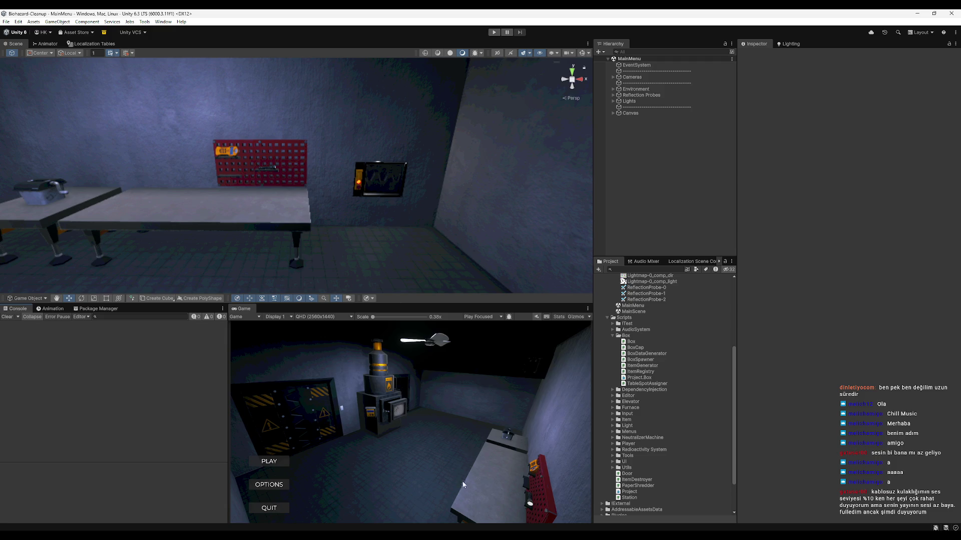
In Rider's SpawnBox, highlight _index, BoxDataList and _spawnedBox in the guard condition.
mouse_move(588, 533)
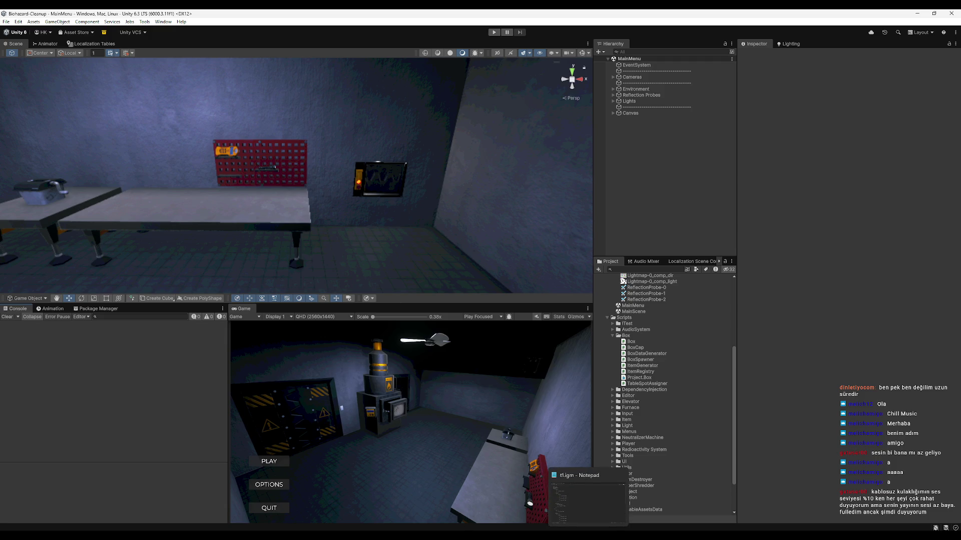
click(546, 535)
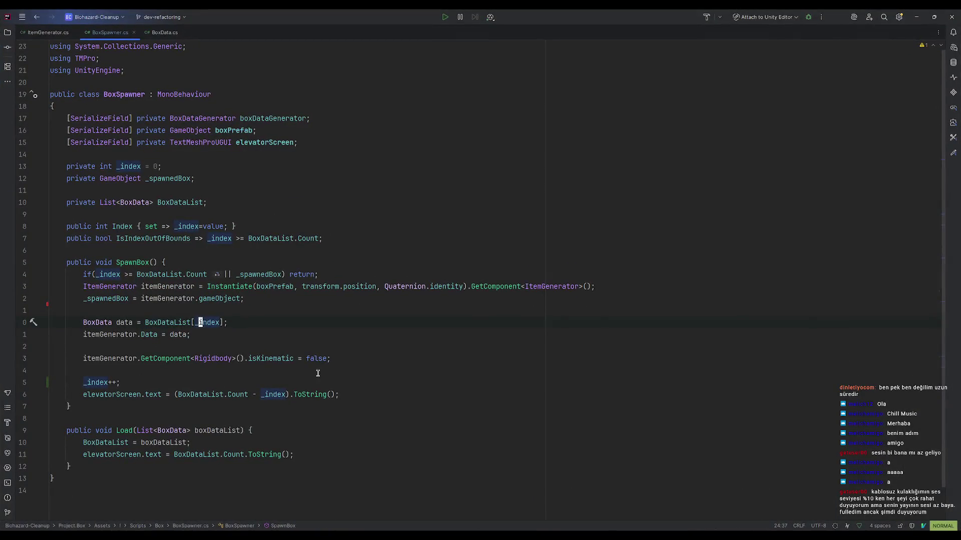
click(119, 238)
click(130, 262)
click(102, 276)
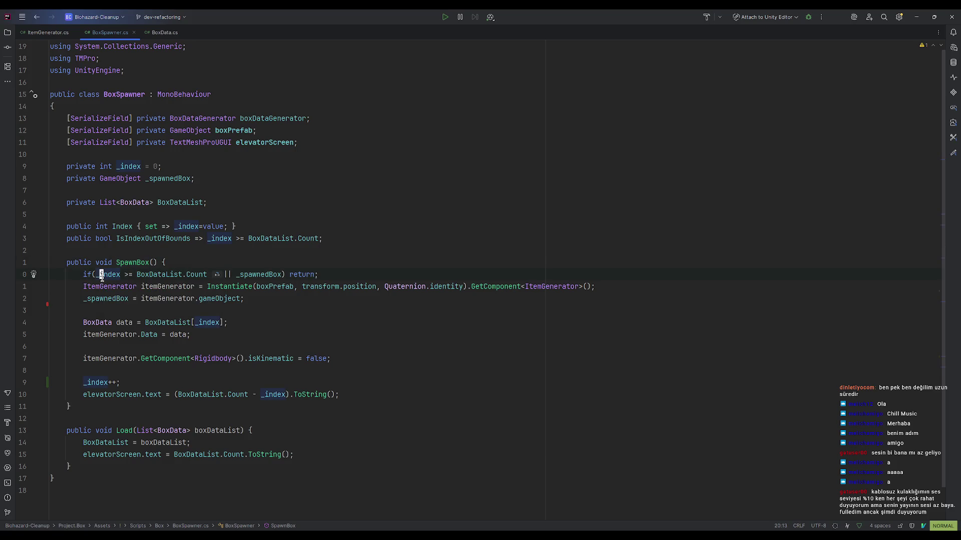
click(147, 276)
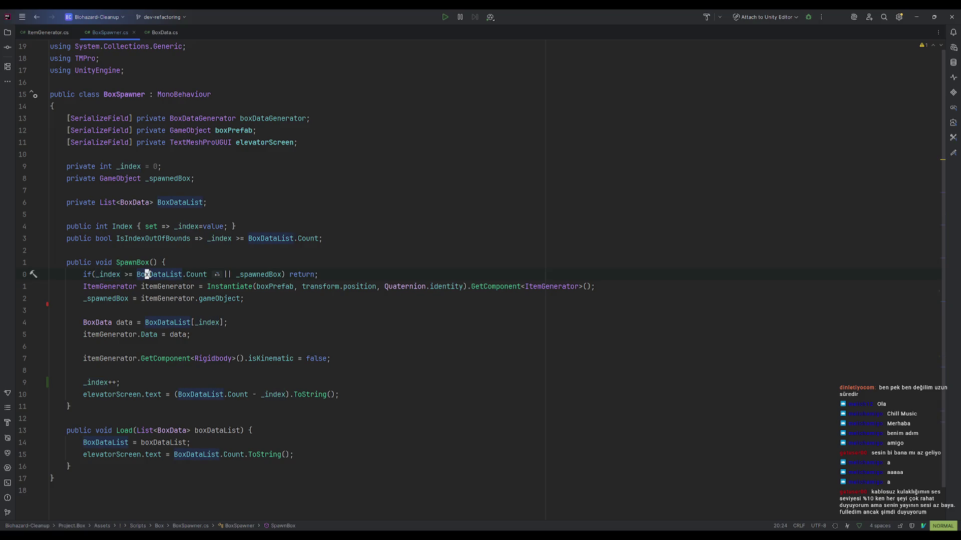
click(266, 274)
mouse_move(265, 273)
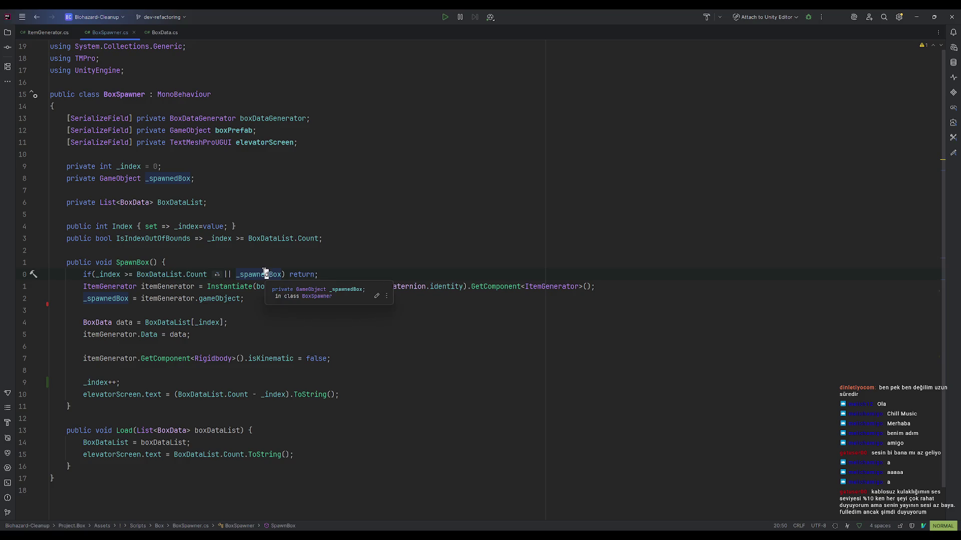
Add '_spawnedBox = null;' after the elevatorScreen.text line and save the script.
click(341, 395)
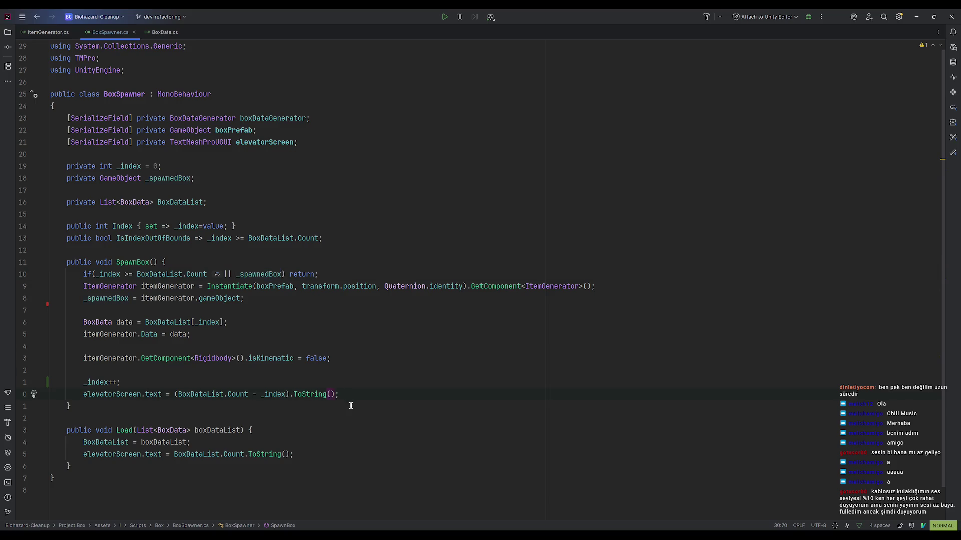
text(o)
text(_s)
key(Return)
text(.SetActive(true);)
key(BackSpace)
key(BackSpace)
key(BackSpace)
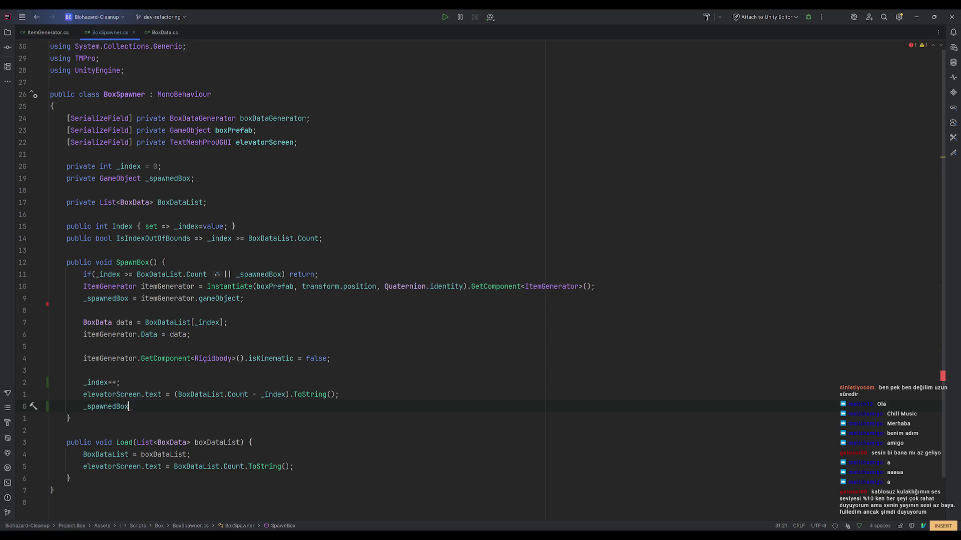
text(= null;)
key(ctrl+s)
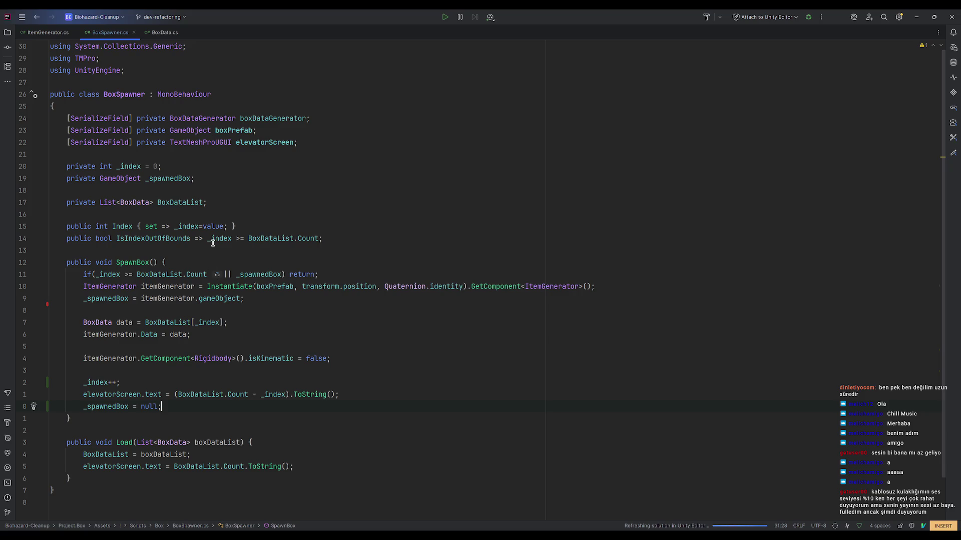
Recheck the early-return condition, then delete the trial _spawnedBox = null line with dd.
click(254, 275)
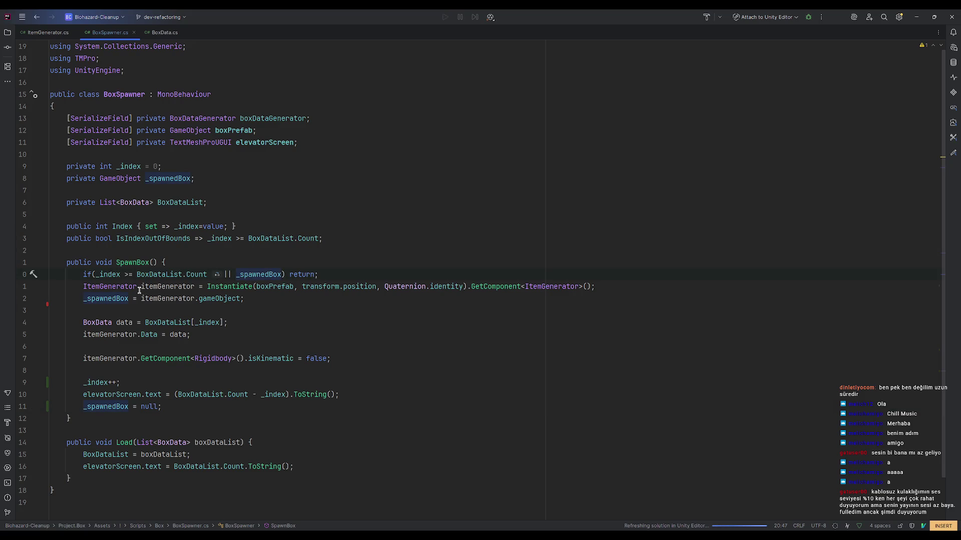
click(110, 275)
click(139, 407)
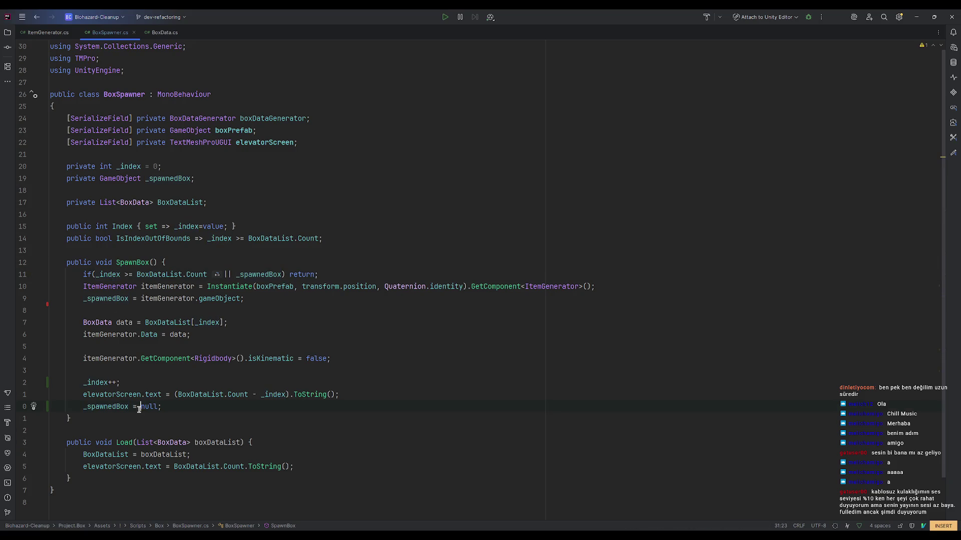
key(Escape)
key(d)
key(d)
click(232, 347)
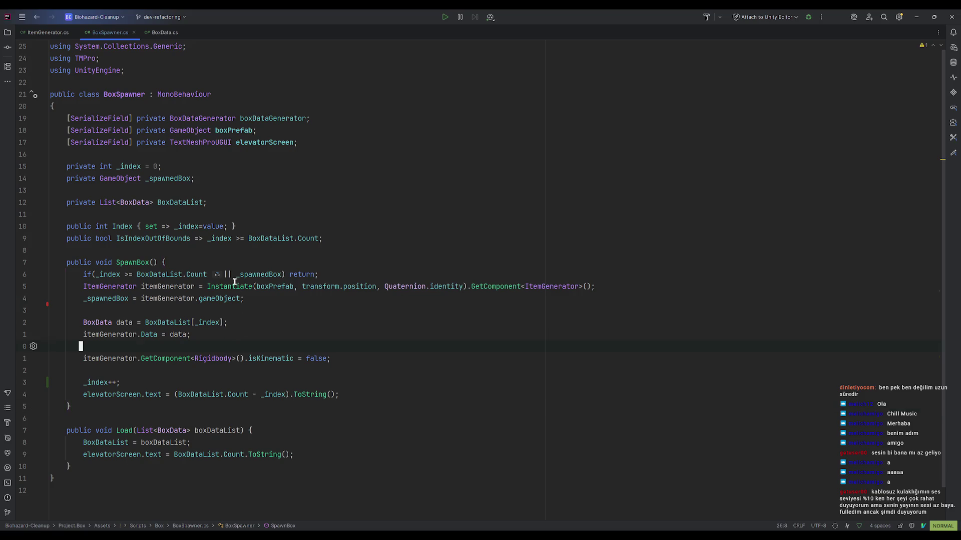
Inspect the ItemGenerator declaration and its itemGenerator usage, then minimize Rider.
click(110, 287)
key(j)
key(w)
key(w)
key(l)
key(l)
key(l)
mouse_move(229, 301)
mouse_move(115, 328)
click(919, 18)
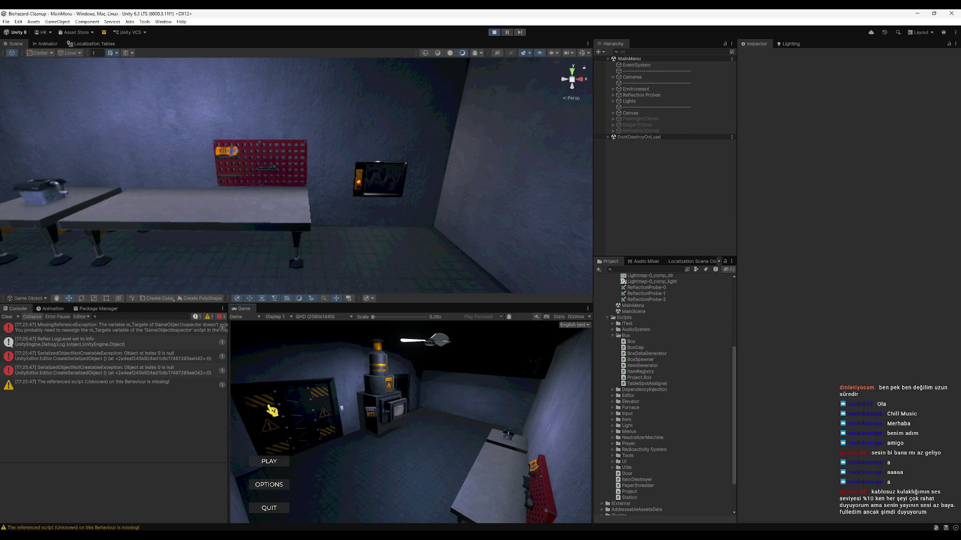
Start MainScene from the main menu's PLAY button and select the elevator Cage.
click(269, 461)
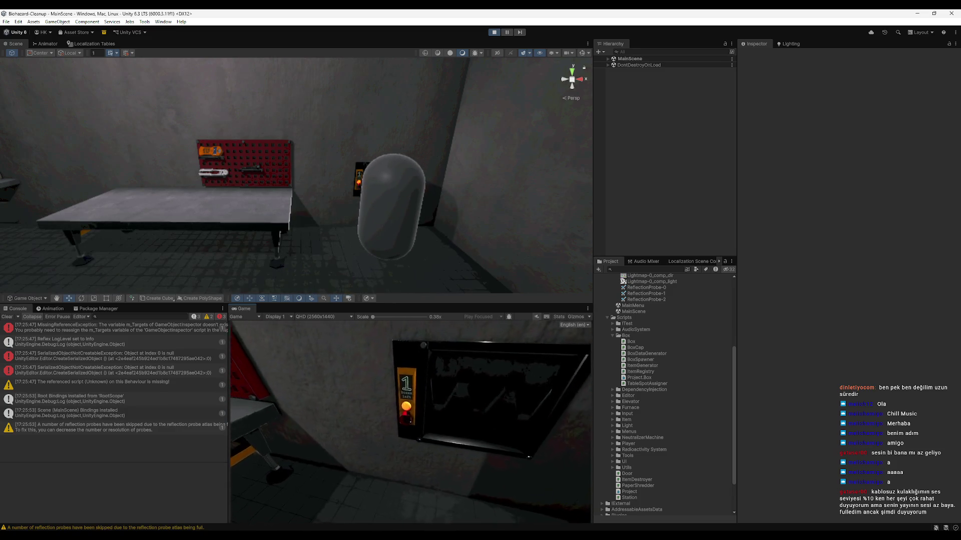
key(super)
click(608, 59)
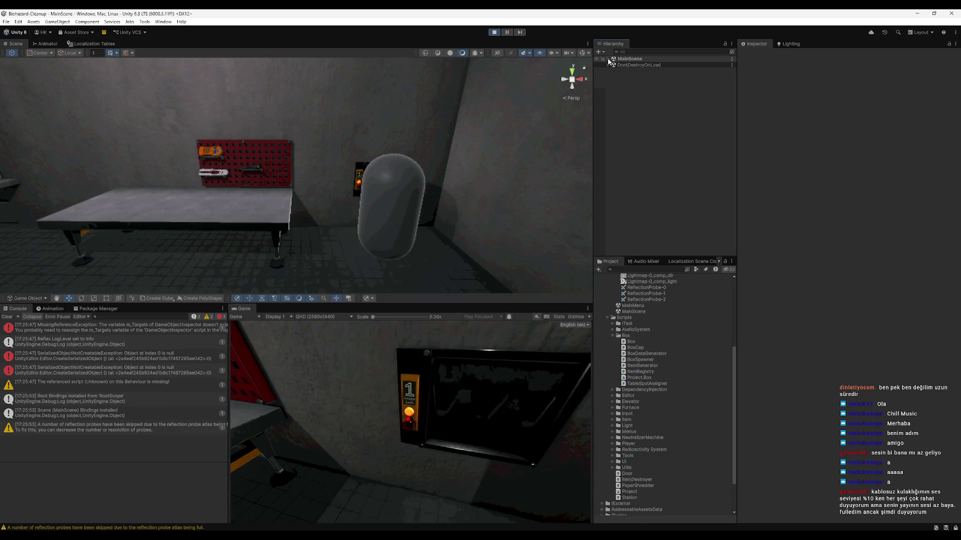
click(608, 59)
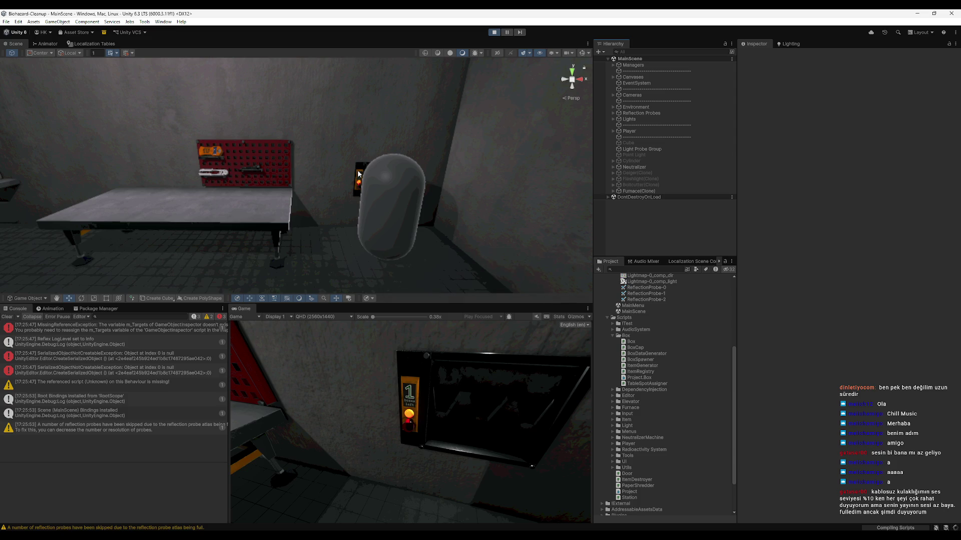
click(358, 175)
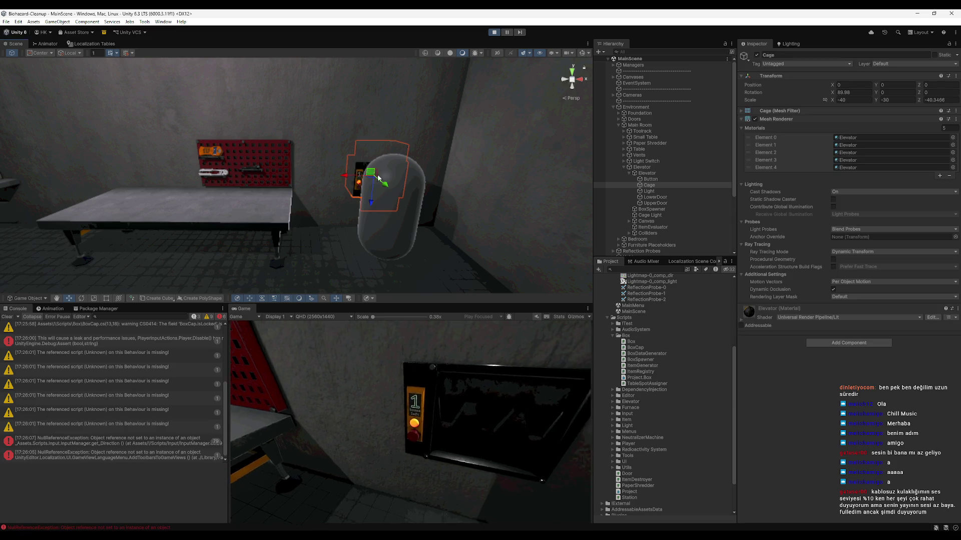
Select BoxSpawner and switch the Inspector to Debug mode to show its private fields.
click(649, 209)
click(956, 44)
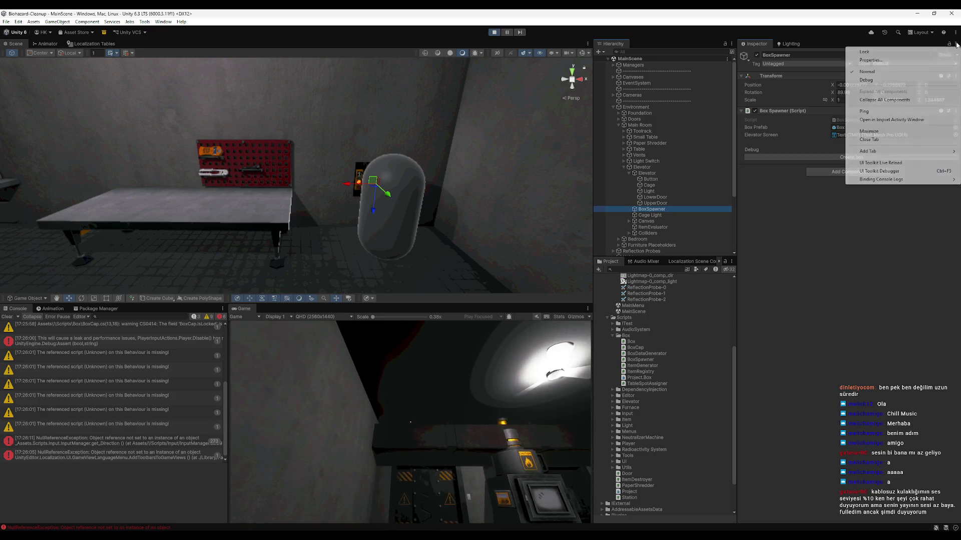
click(881, 82)
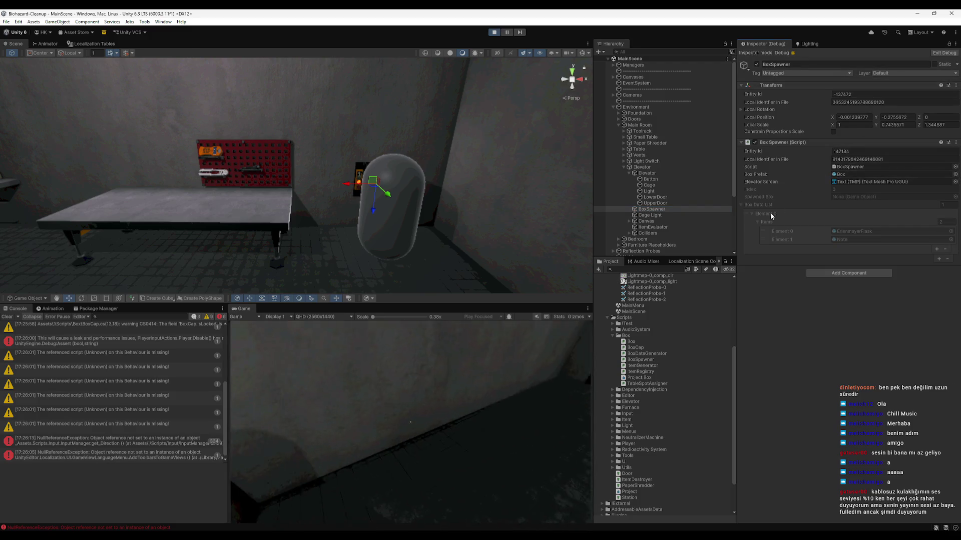
Open the console error's code line in Rider, return to Unity, and stop play mode.
click(472, 401)
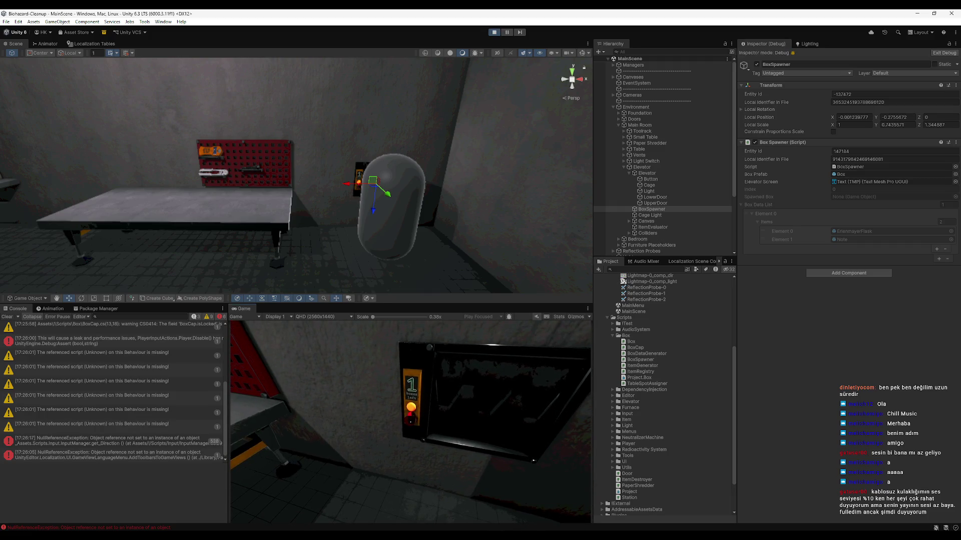
key(super)
double_click(158, 444)
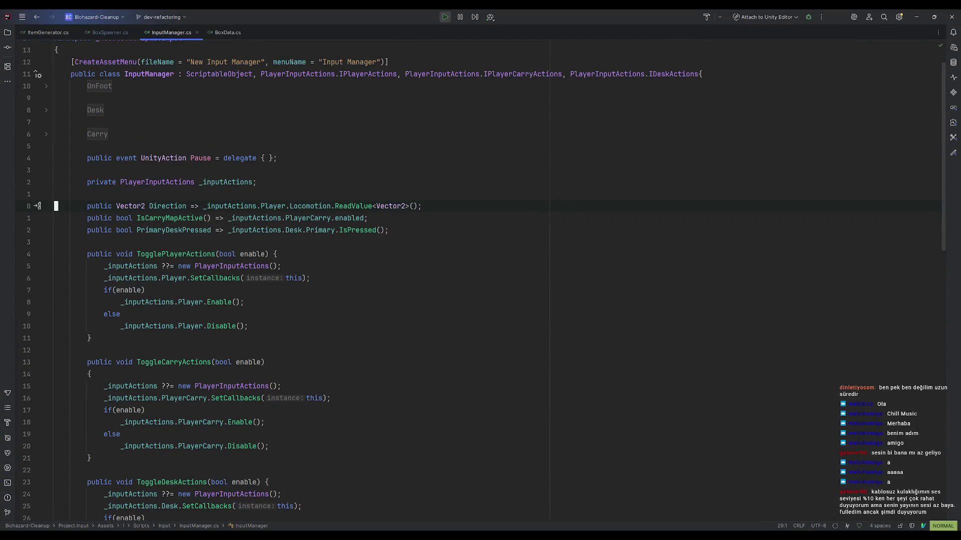
click(917, 15)
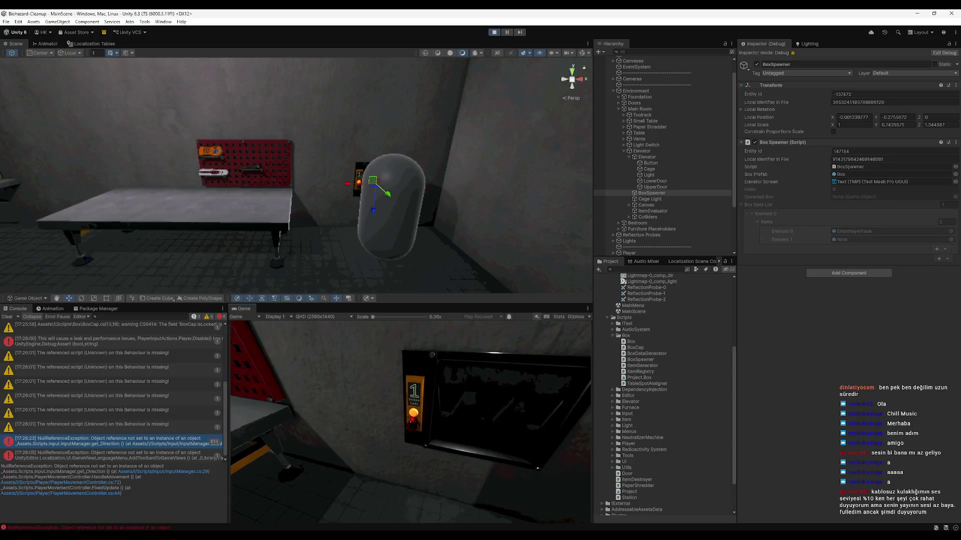
key(super)
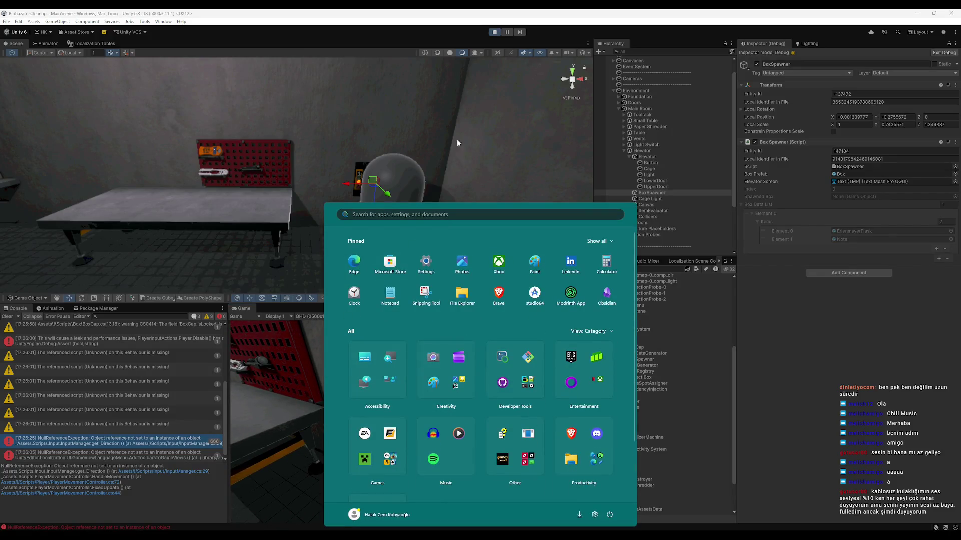
click(491, 35)
click(491, 34)
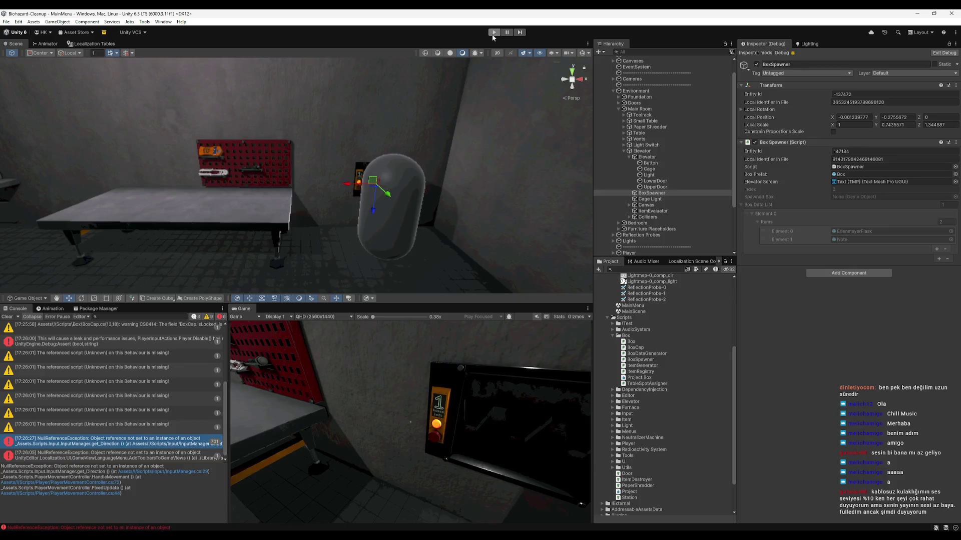
Start the game, load the t1 save slot, and walk the player to the wall panel.
click(493, 32)
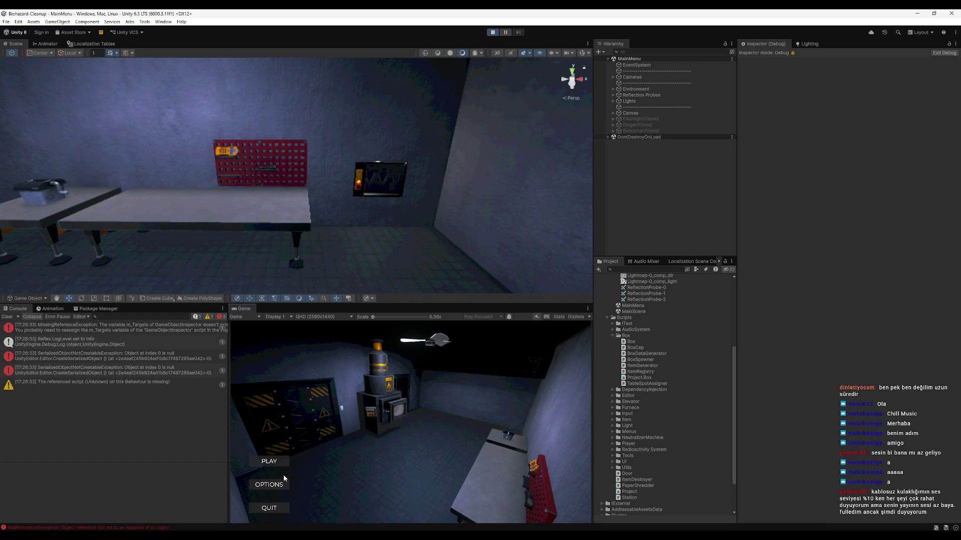
click(269, 459)
click(420, 395)
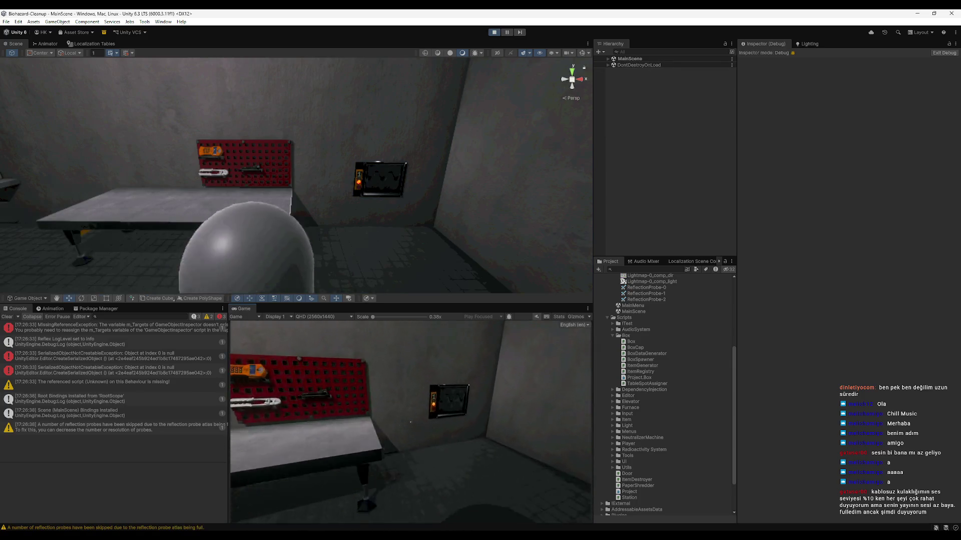
key(s)
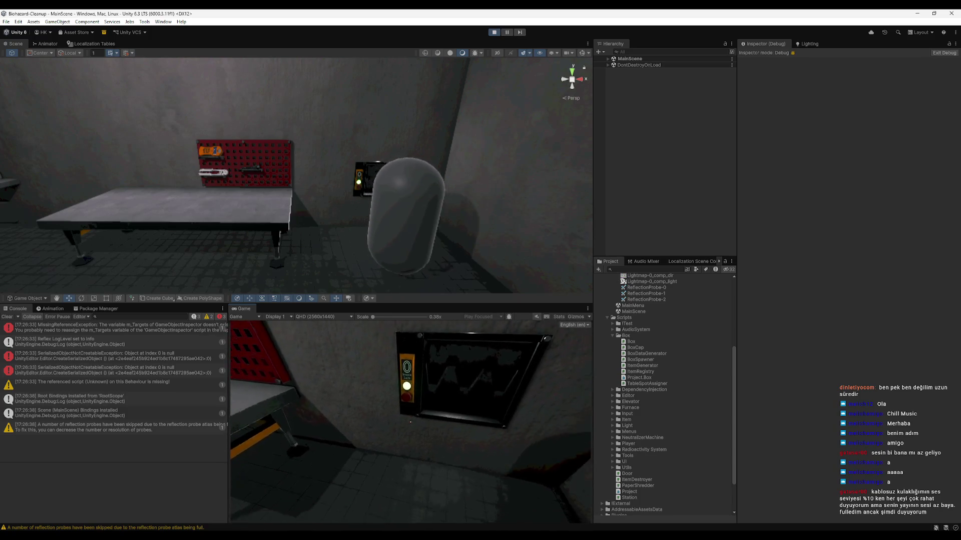
key(w)
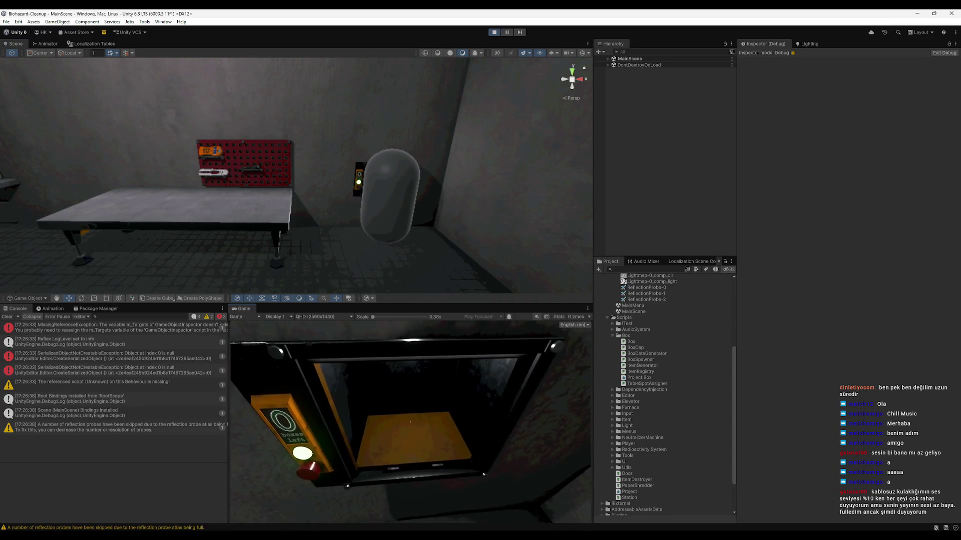
key(super)
Select the spawned Box(Clone), frame it in the Scene view, then stop the game.
click(607, 58)
click(629, 202)
click(629, 196)
key(f)
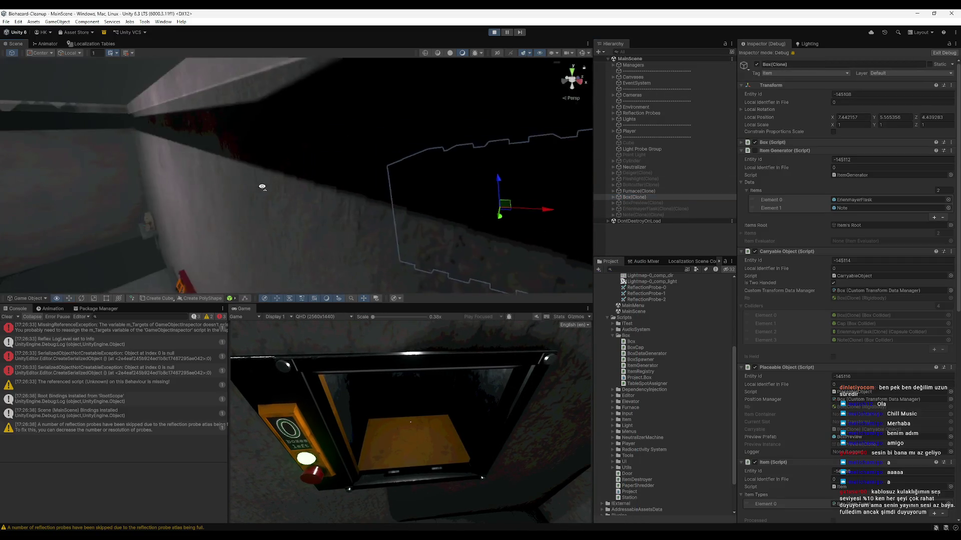
scroll(324, 183, up, 5)
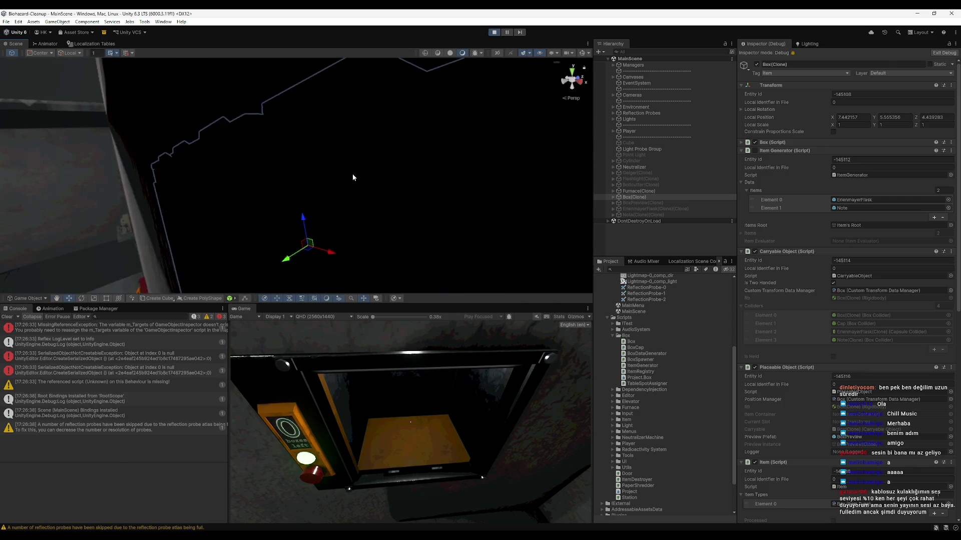
scroll(353, 172, down, 3)
scroll(345, 83, down, 3)
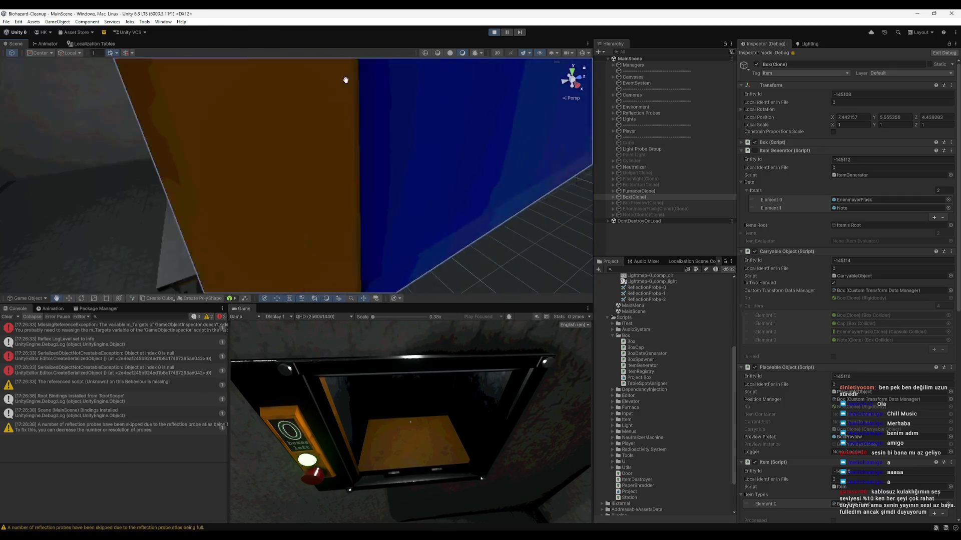
scroll(328, 178, up, 5)
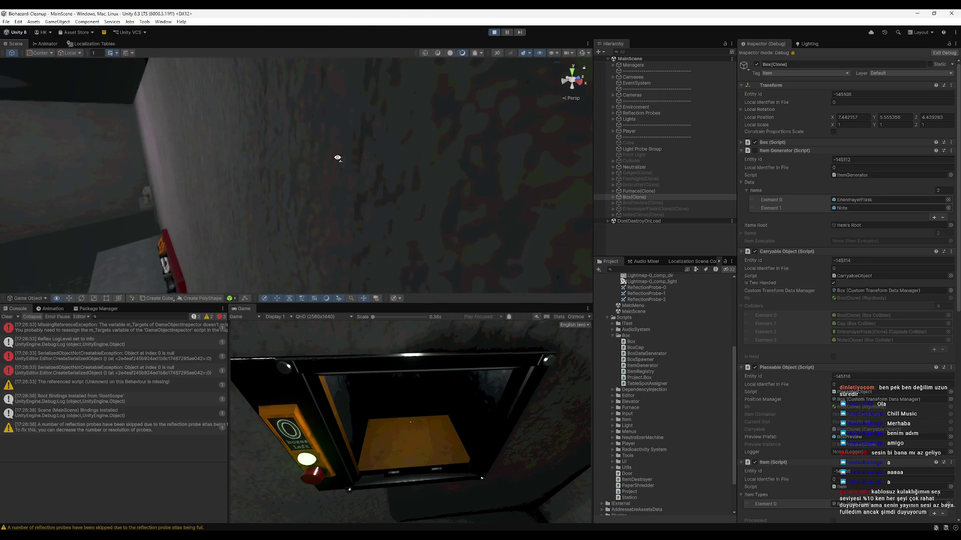
scroll(337, 155, up, 3)
mouse_move(460, 202)
mouse_down()
mouse_move(332, 208)
mouse_move(296, 195)
mouse_move(275, 206)
mouse_move(297, 153)
mouse_move(277, 197)
mouse_up()
mouse_move(269, 236)
mouse_down()
mouse_move(318, 229)
mouse_move(244, 193)
mouse_move(401, 189)
mouse_move(450, 200)
mouse_up()
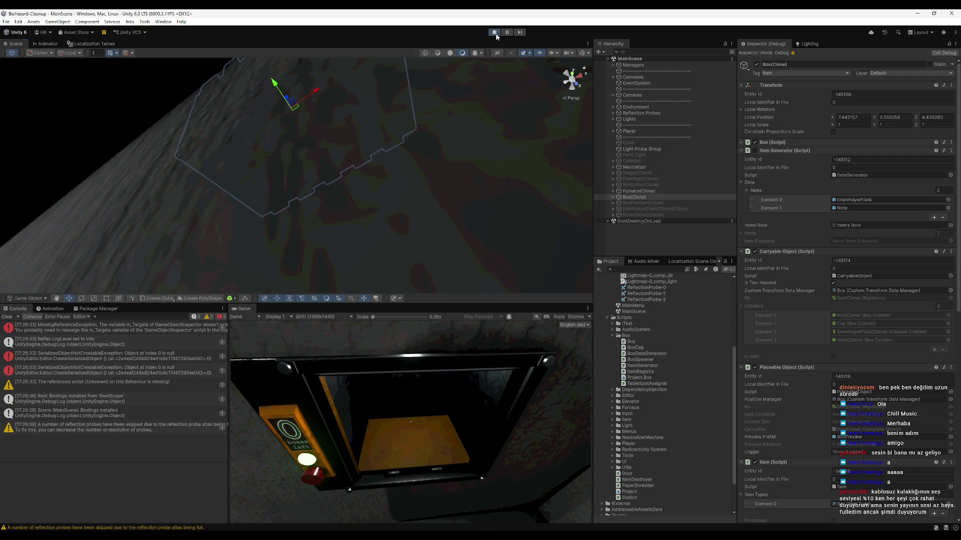
click(494, 32)
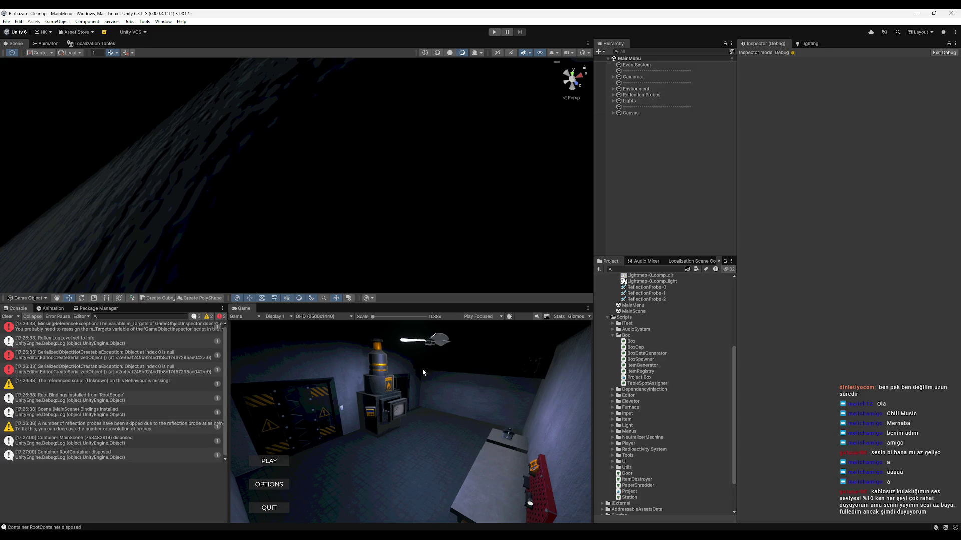
Open MainScene and frame the Elevator in the Scene view.
scroll(646, 311, up, 2)
double_click(643, 334)
click(629, 169)
click(613, 168)
click(613, 168)
mouse_move(430, 280)
mouse_down()
mouse_move(369, 241)
mouse_move(255, 134)
mouse_move(140, 223)
mouse_move(166, 227)
mouse_up()
click(318, 242)
key(f)
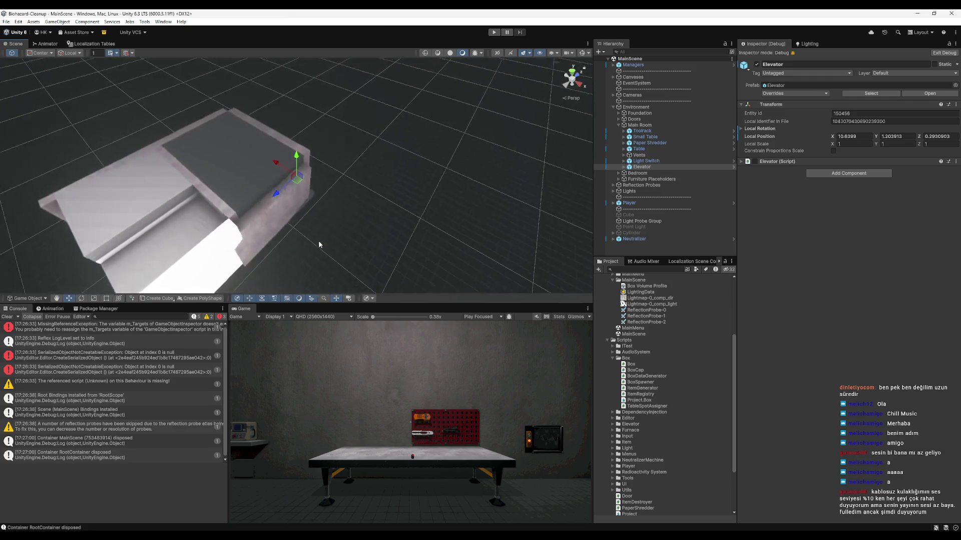
mouse_move(371, 200)
mouse_down()
mouse_move(341, 206)
mouse_move(434, 159)
mouse_move(423, 177)
mouse_move(321, 190)
mouse_move(380, 195)
mouse_up()
Expand the Elevator's children and switch the Inspector out of Debug mode.
click(623, 167)
click(650, 179)
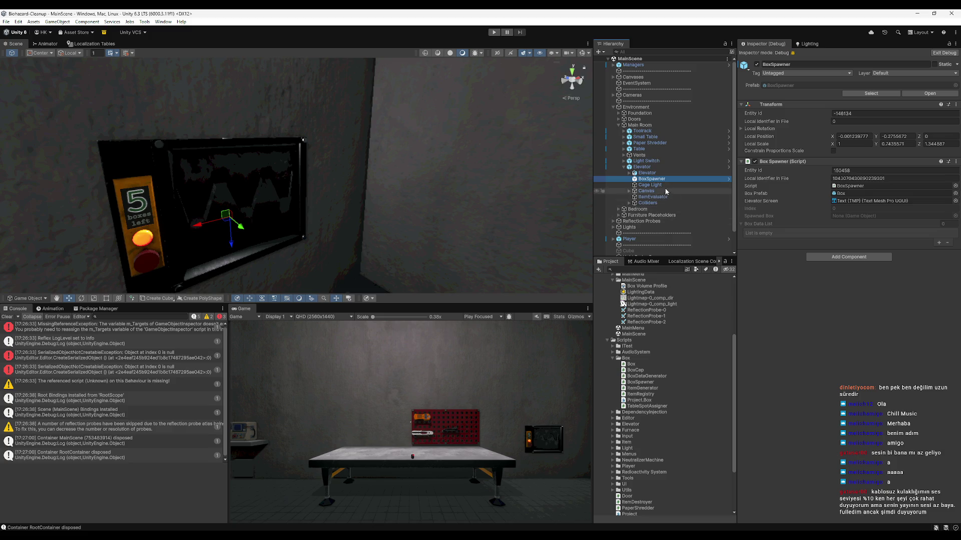
click(661, 185)
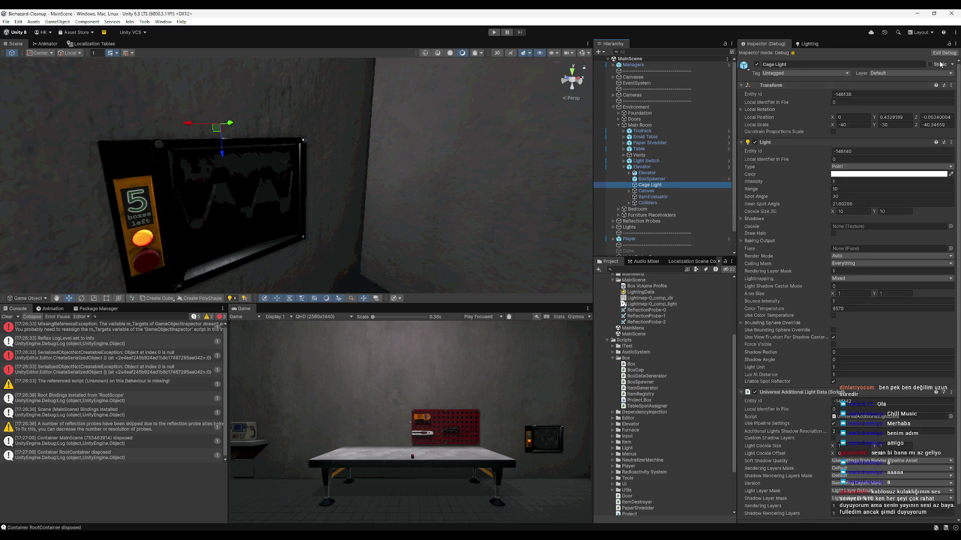
click(943, 53)
click(650, 179)
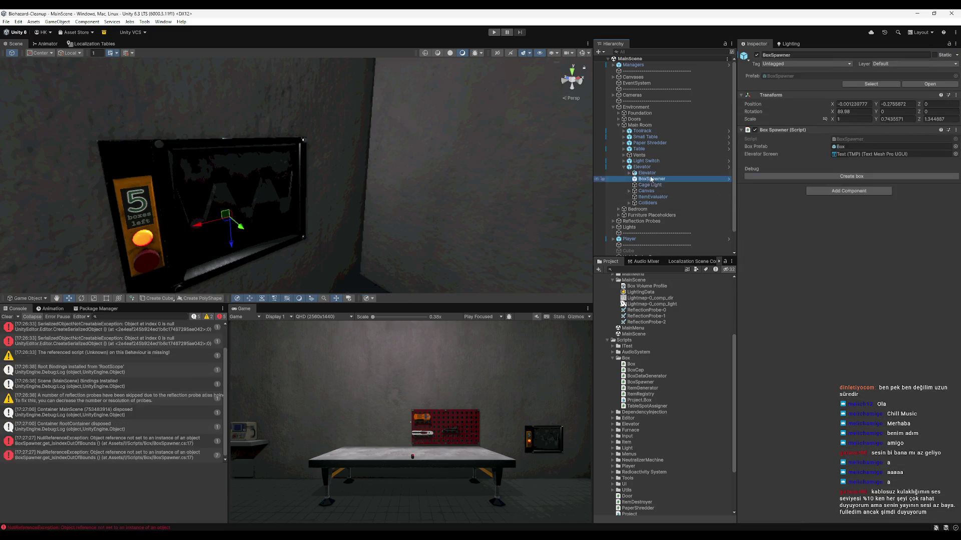
click(647, 173)
click(646, 191)
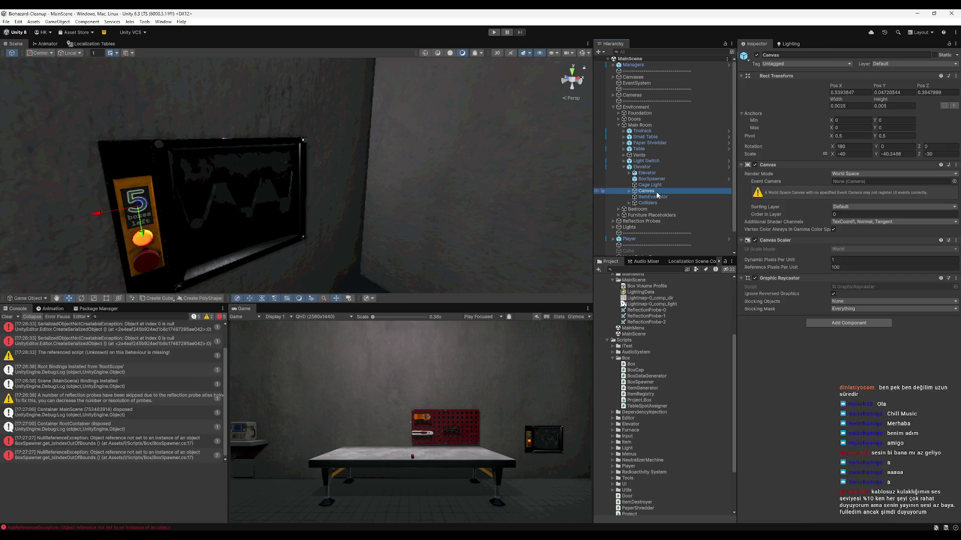
click(657, 198)
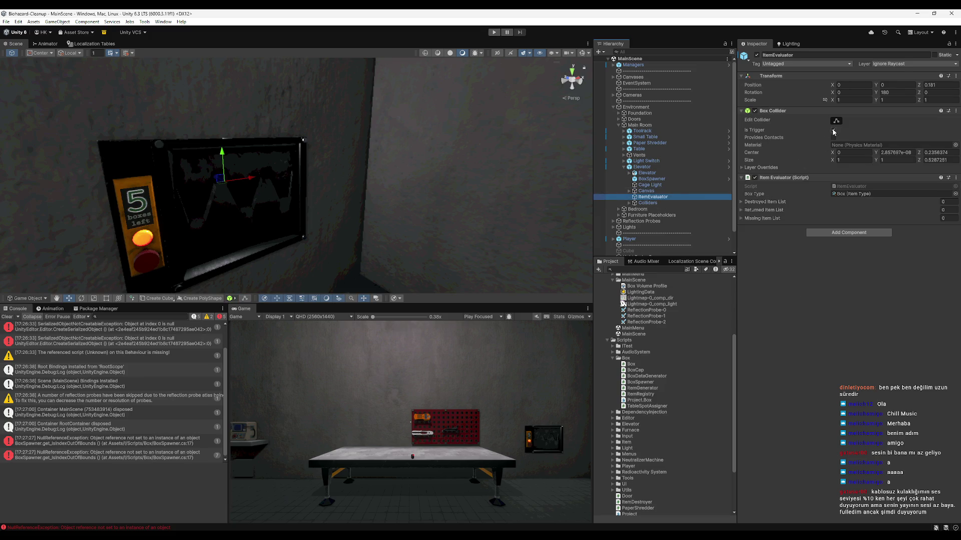
Frame the BoxSpawner and raise it to Position Y -0.1303.
click(652, 178)
drag(280, 188, 396, 193)
key(f)
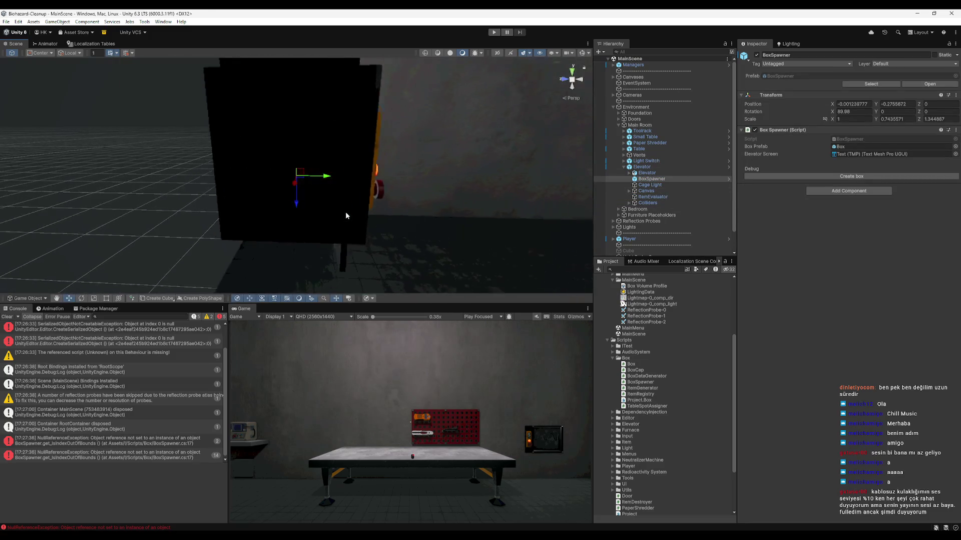
mouse_move(342, 206)
mouse_down()
mouse_move(195, 241)
mouse_move(342, 189)
mouse_up()
mouse_move(343, 129)
mouse_down()
mouse_move(345, 121)
mouse_move(441, 193)
mouse_move(465, 200)
mouse_up()
Spawn test boxes with Create box, then clear the Console errors.
click(767, 178)
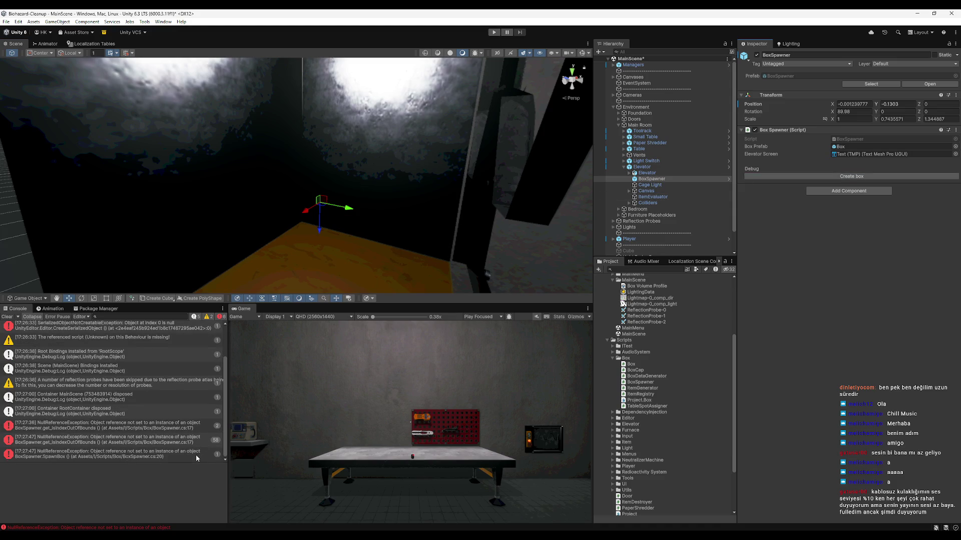
click(828, 179)
click(3, 318)
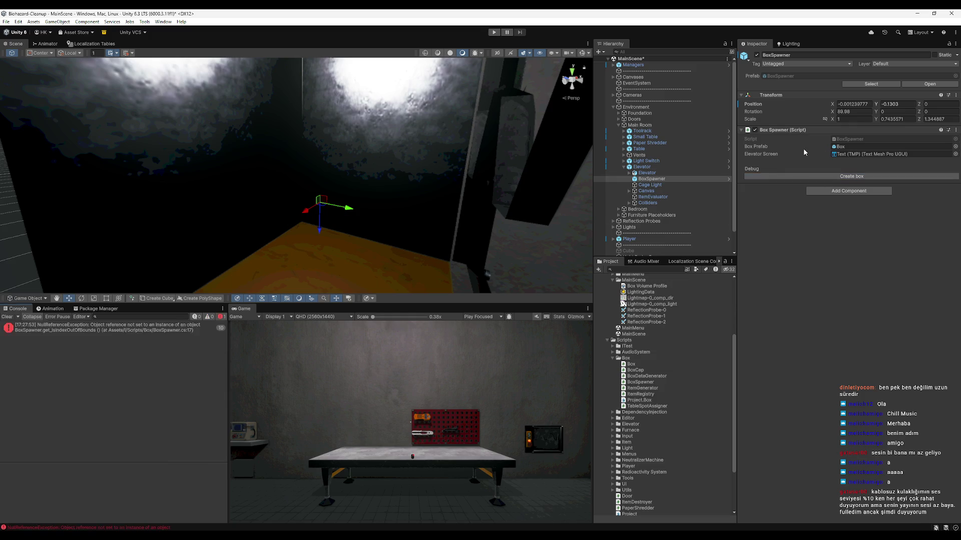
click(6, 318)
mouse_move(498, 210)
mouse_down()
mouse_move(511, 170)
mouse_move(495, 215)
mouse_move(440, 190)
mouse_move(424, 200)
mouse_move(441, 203)
mouse_move(388, 161)
mouse_move(450, 189)
mouse_move(420, 181)
mouse_up()
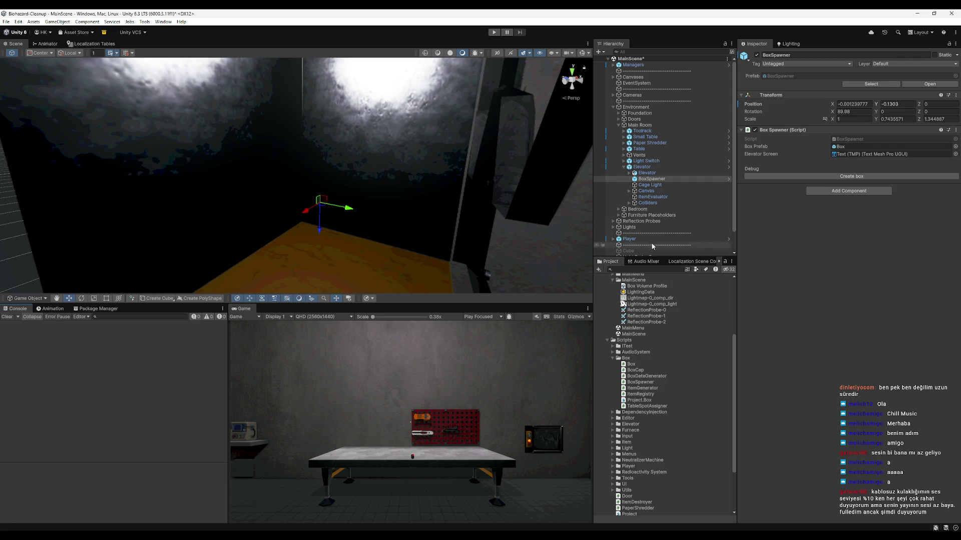
Disable the Item Evaluator script and deactivate the ItemEvaluator object.
click(667, 185)
click(667, 197)
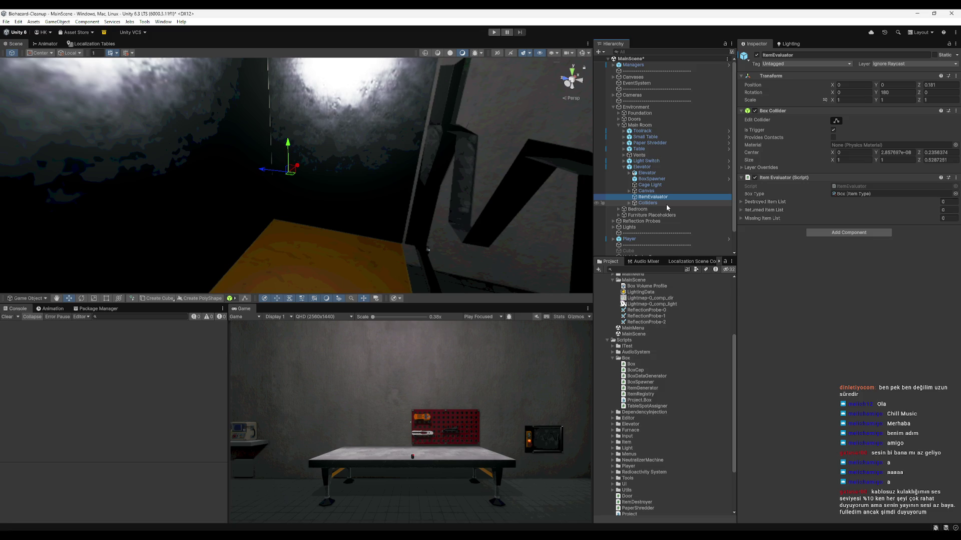
click(757, 177)
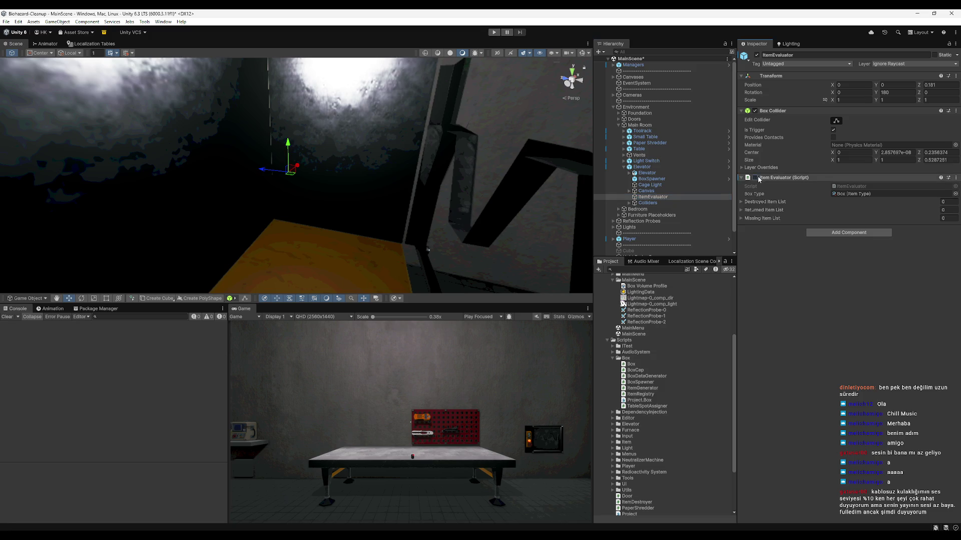
click(665, 202)
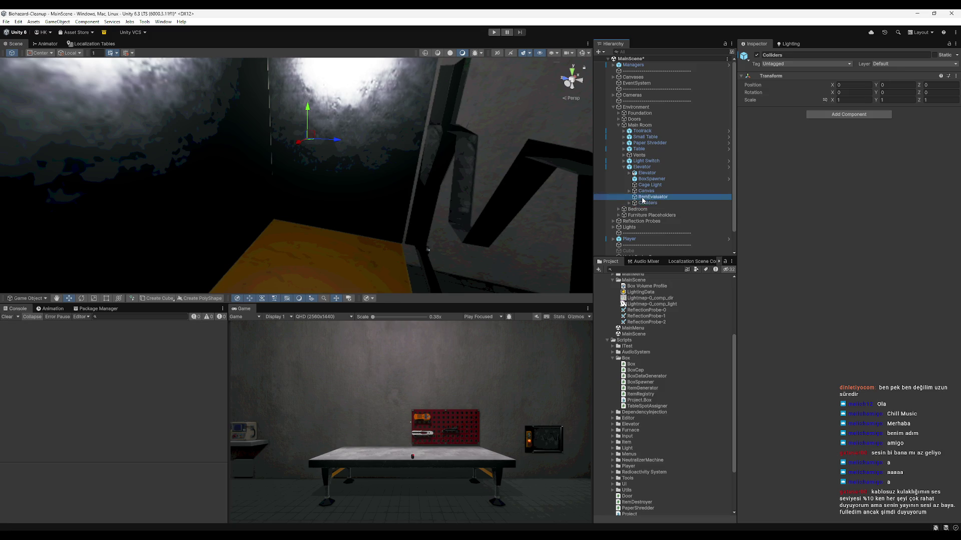
click(653, 196)
click(757, 55)
Expand Colliders to browse the wsere colliders, then enter Play mode.
click(649, 203)
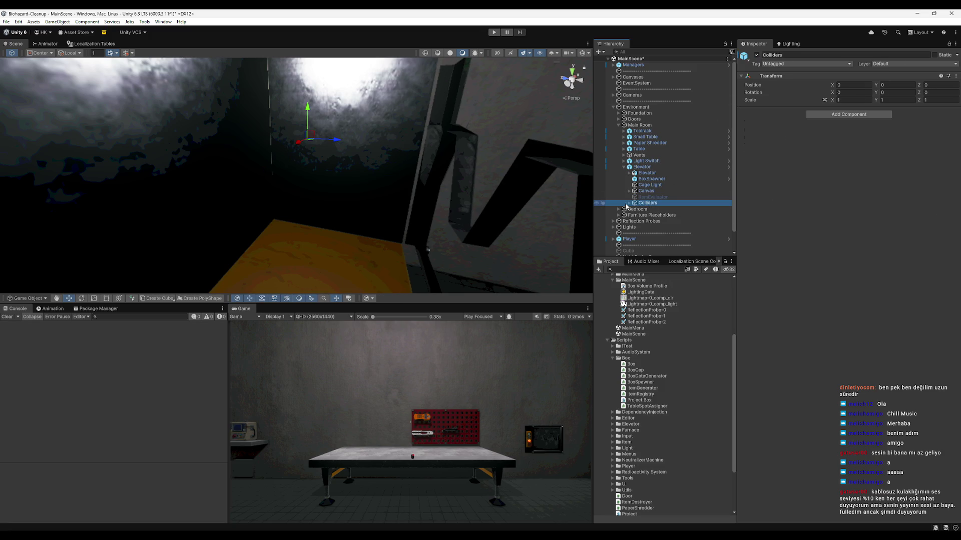
click(629, 202)
click(650, 215)
key(Down)
key(Down)
key(Up)
key(Up)
click(661, 227)
key(Up)
key(Up)
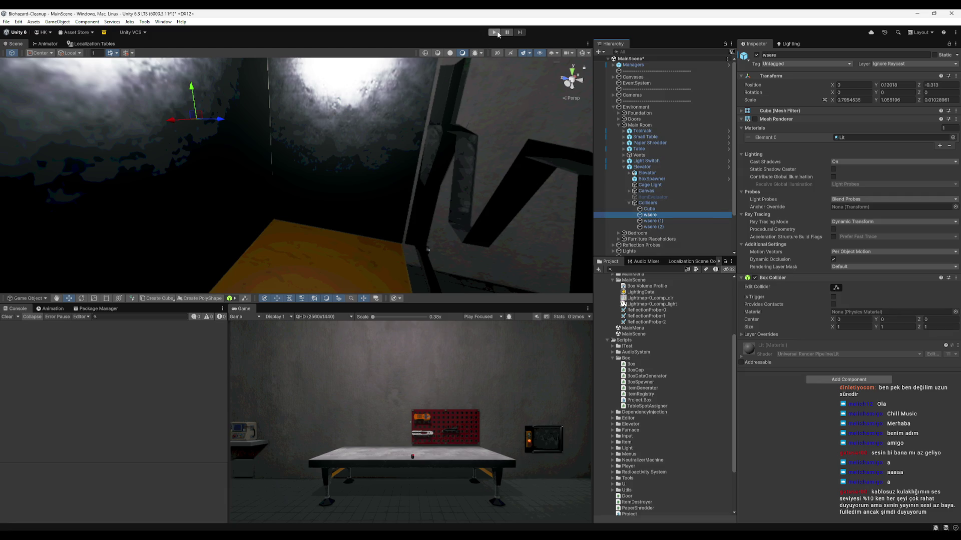
scroll(609, 323, up, 5)
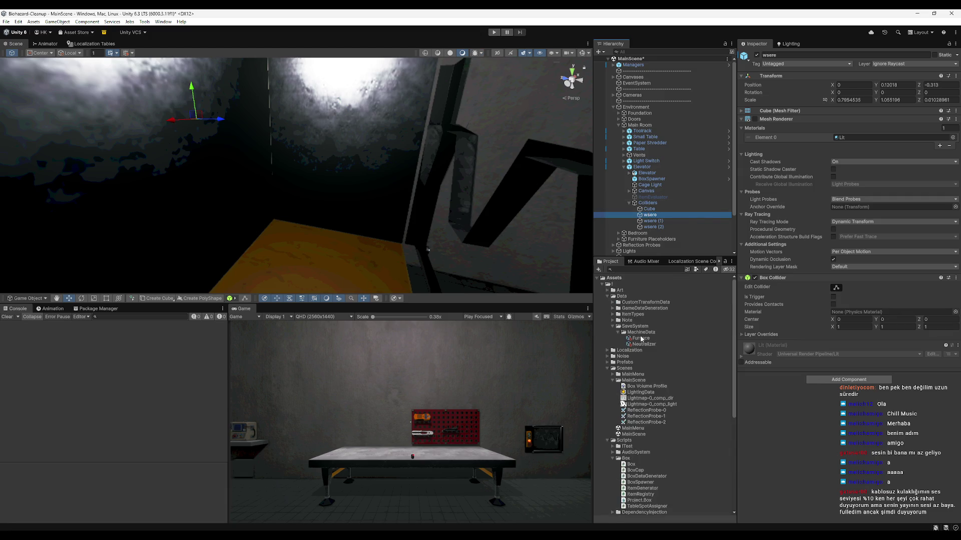
click(612, 325)
click(493, 31)
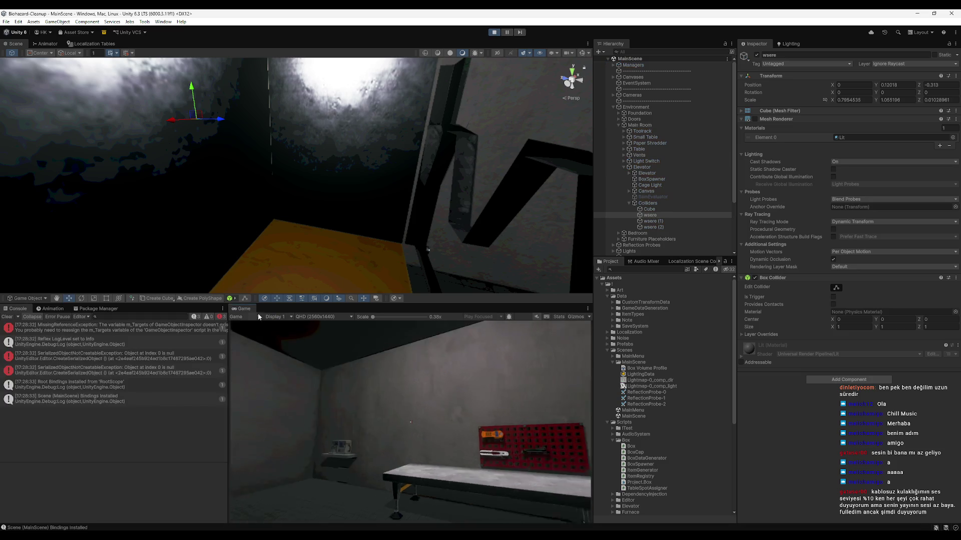
Maximize the Game view, walk to the elevator panel until it reads 0 boxes left, and restore the layout.
double_click(250, 308)
key(w)
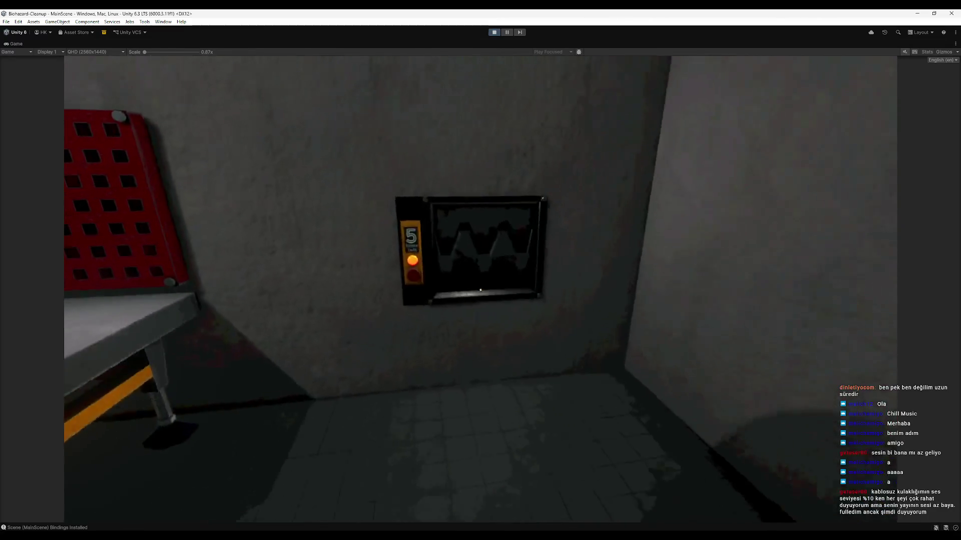
key(s)
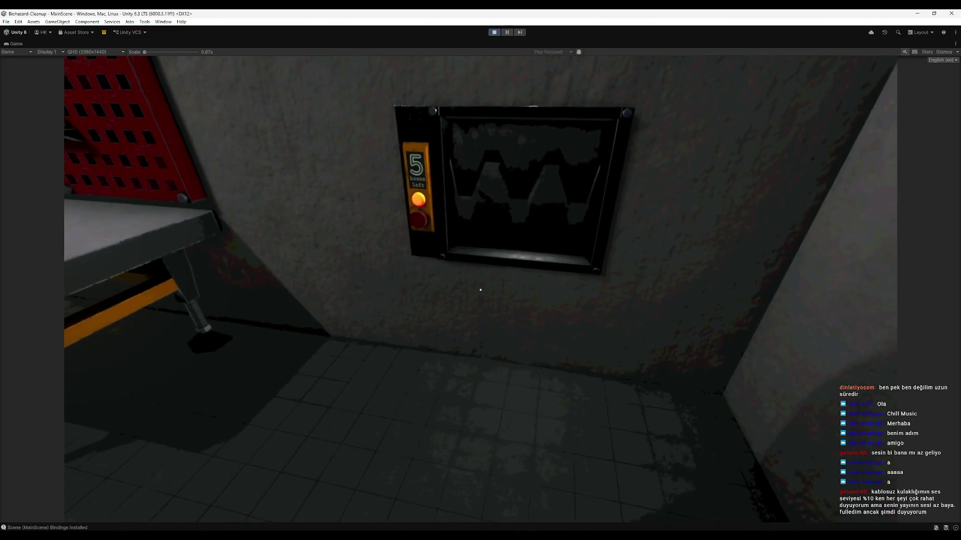
key(w)
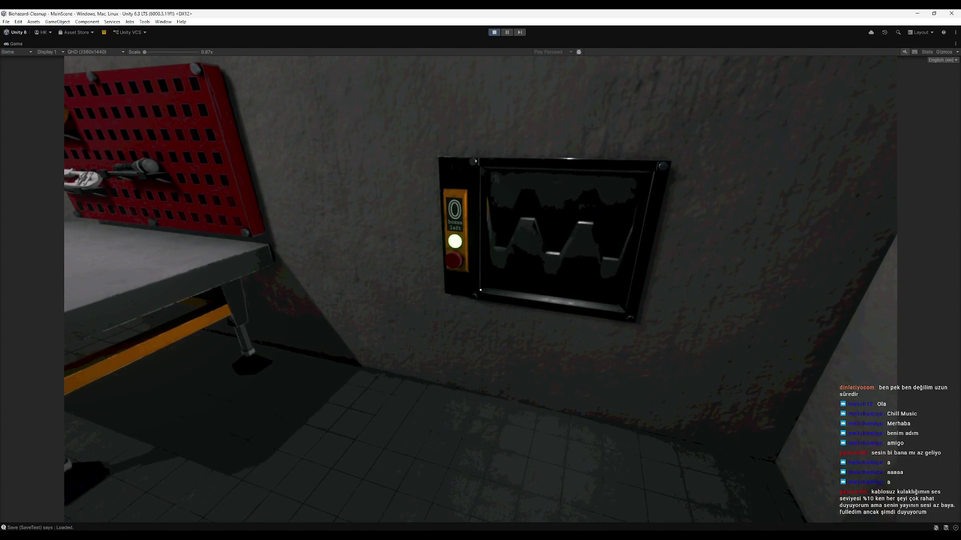
key(super)
key(Escape)
key(shift+space)
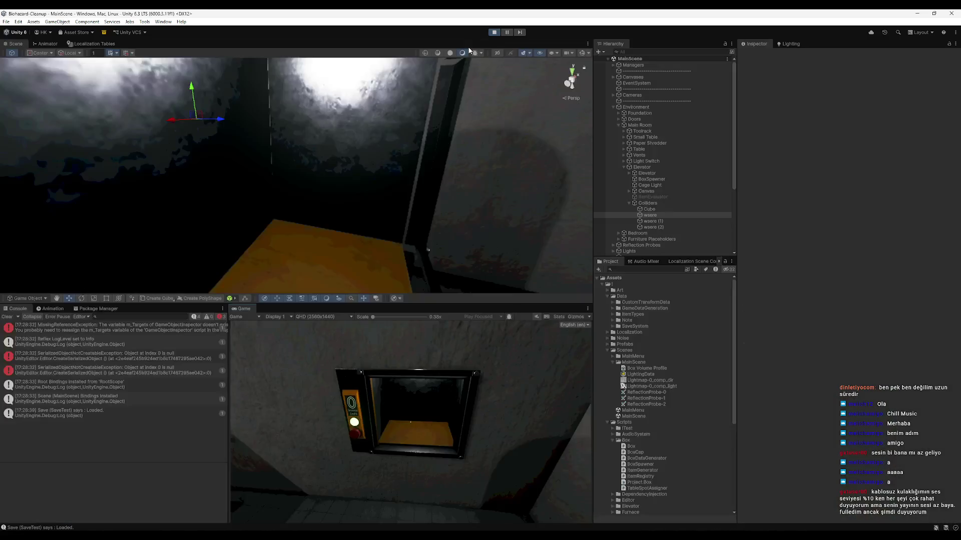
Select the spawned Box(Clone), frame it, and slide it across the floor.
click(649, 216)
click(649, 106)
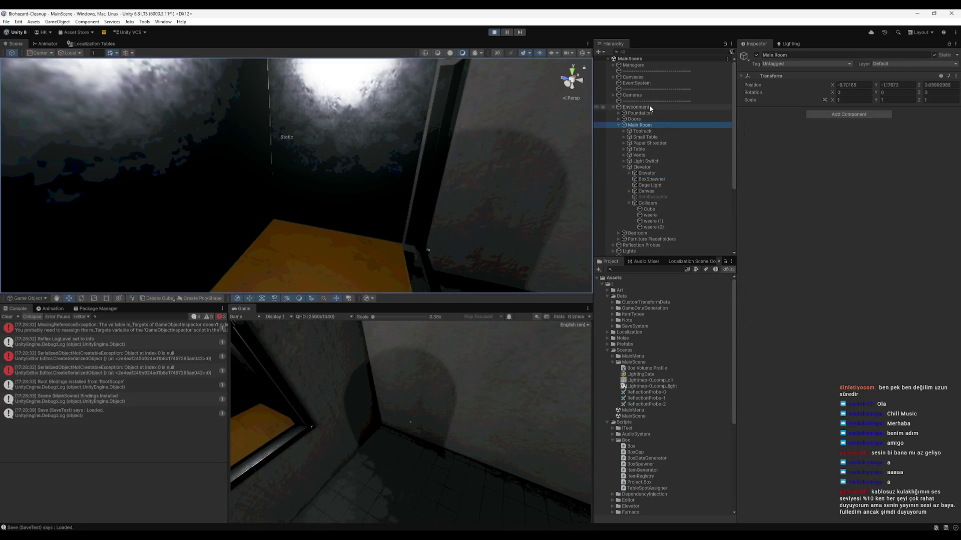
click(646, 95)
scroll(641, 245, down, 5)
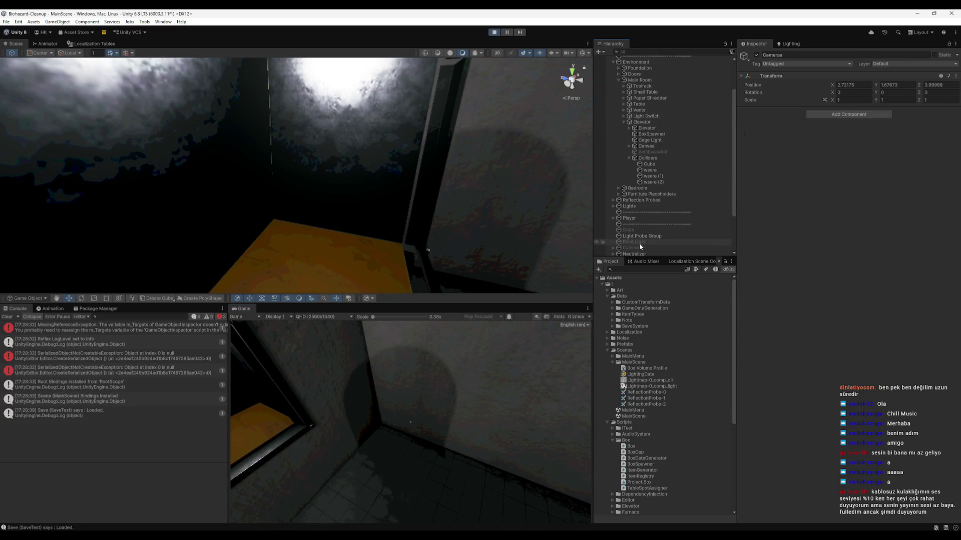
click(635, 229)
key(f)
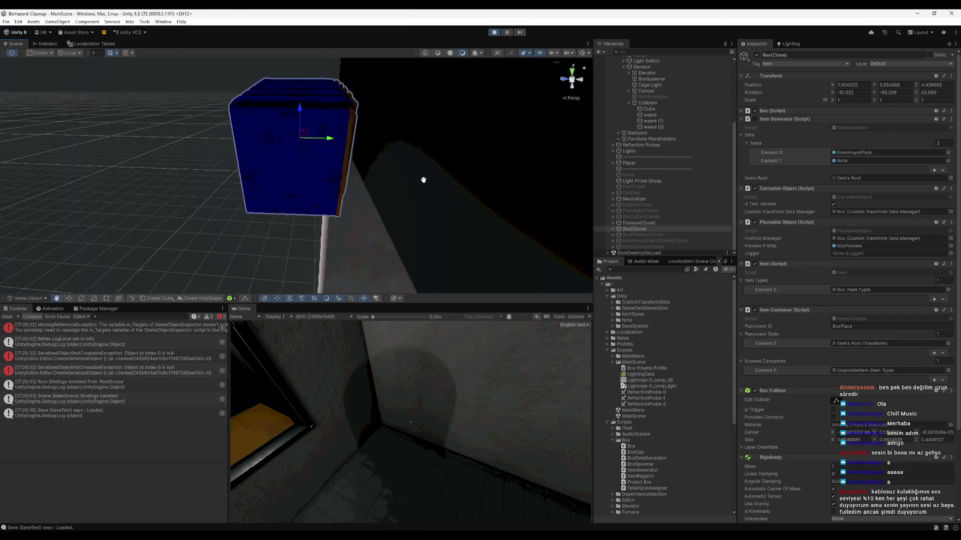
mouse_move(325, 141)
mouse_down()
mouse_move(454, 178)
mouse_move(307, 111)
mouse_move(453, 225)
mouse_move(395, 209)
mouse_up()
mouse_move(334, 145)
mouse_down()
mouse_move(415, 155)
mouse_move(396, 154)
mouse_move(419, 120)
mouse_up()
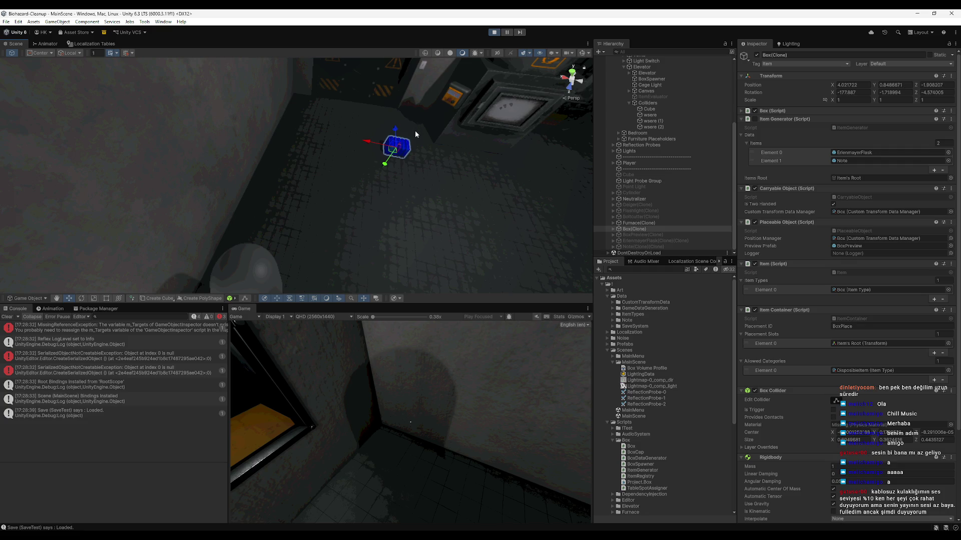
Inspect the ErlenmeyerFlask and Note items under the box's Item's Root, then stop play.
click(612, 228)
click(636, 241)
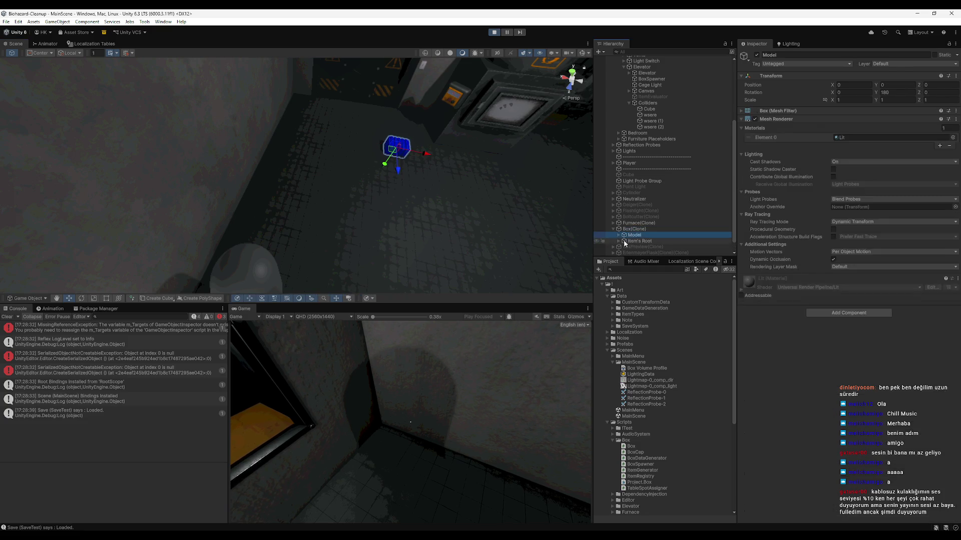
scroll(616, 234, down, 1)
click(618, 229)
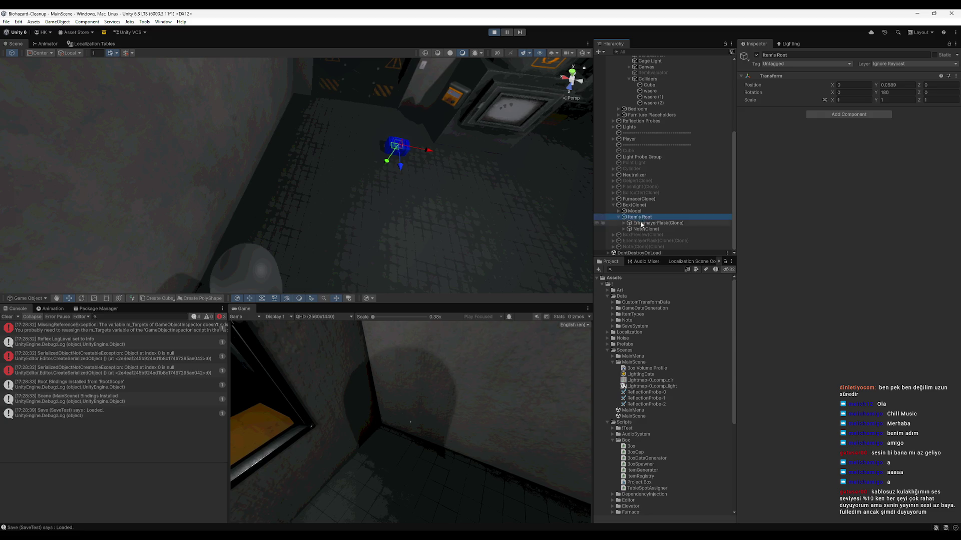
click(641, 224)
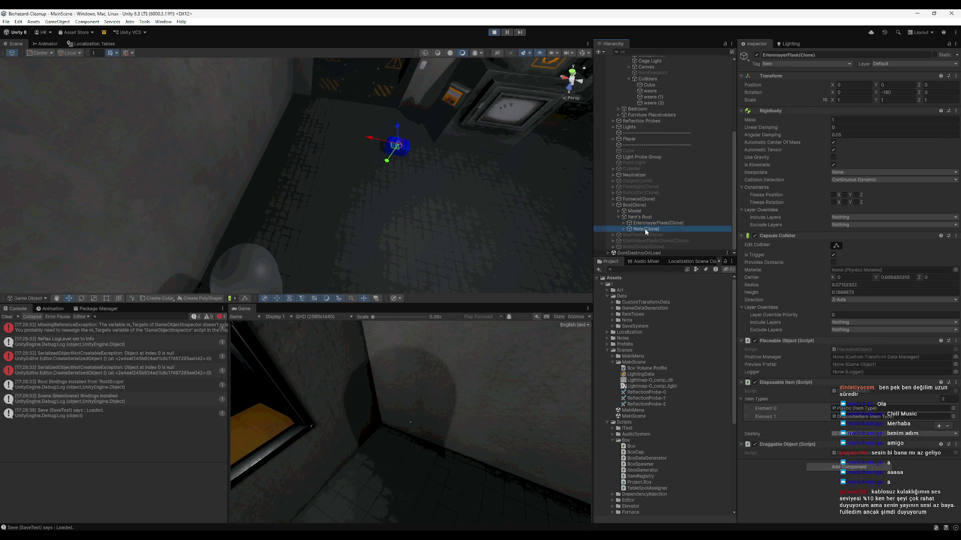
click(644, 229)
scroll(866, 329, down, 2)
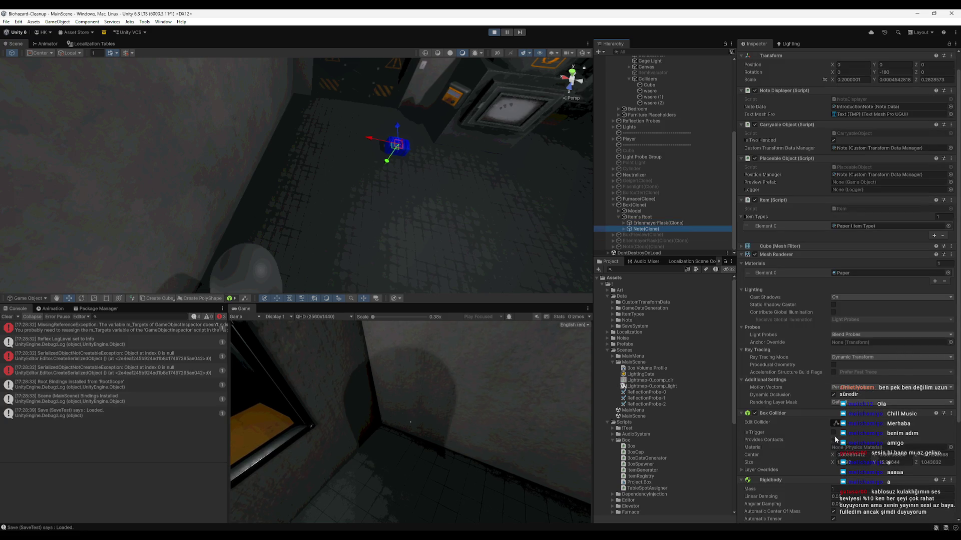
click(498, 34)
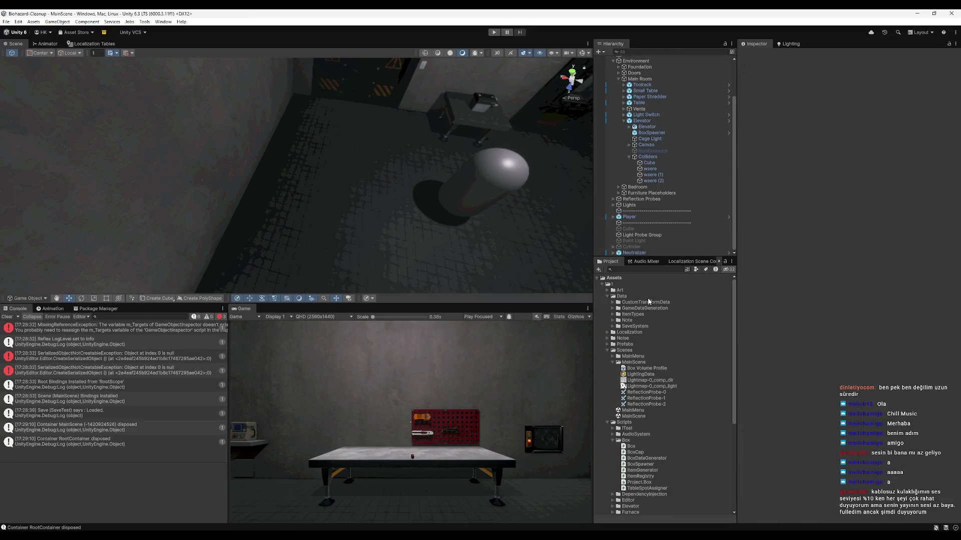
Search the Project for 'note' to show the Note prefab, then start the game.
text(note)
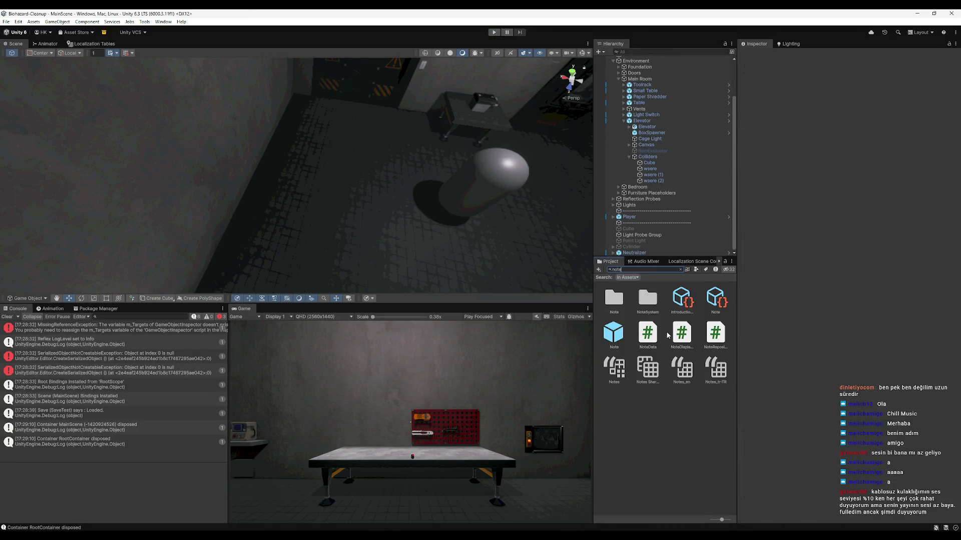
scroll(832, 379, down, 10)
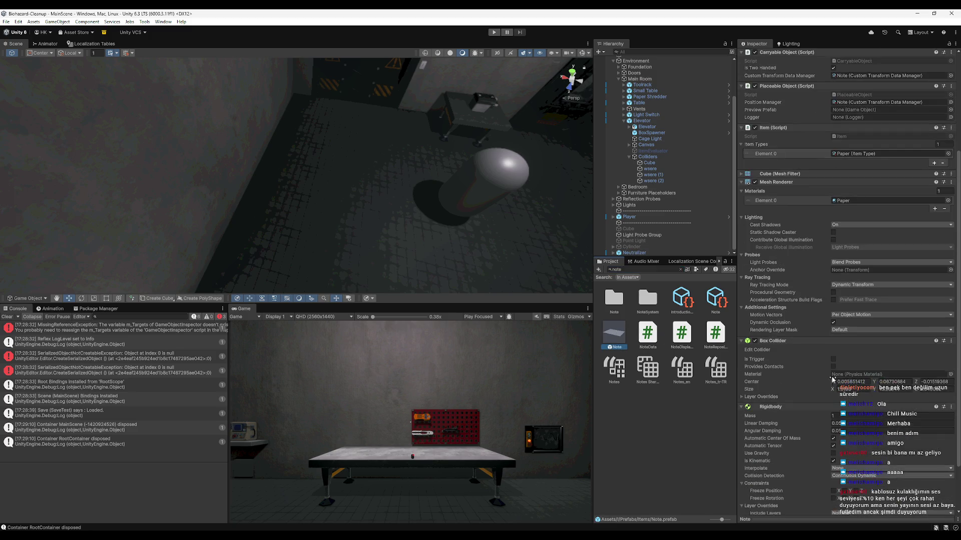
click(495, 32)
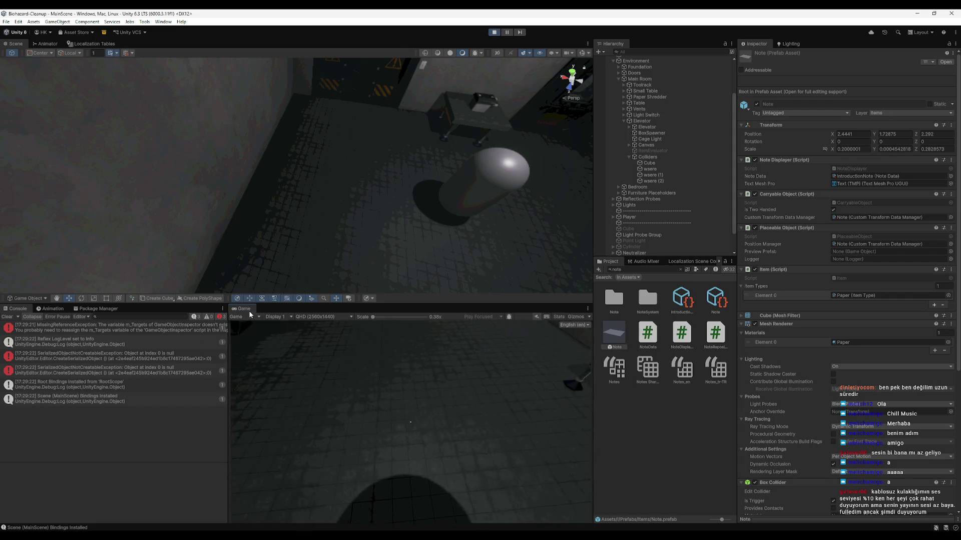
Maximize the Game view, walk to the panel to receive a box, and take the crate.
key(shift+space)
key(w)
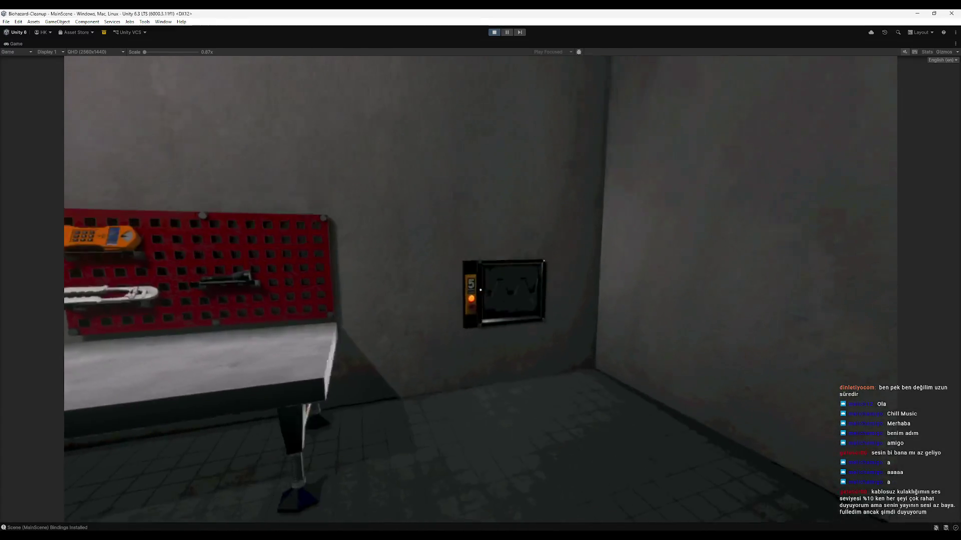
key(l)
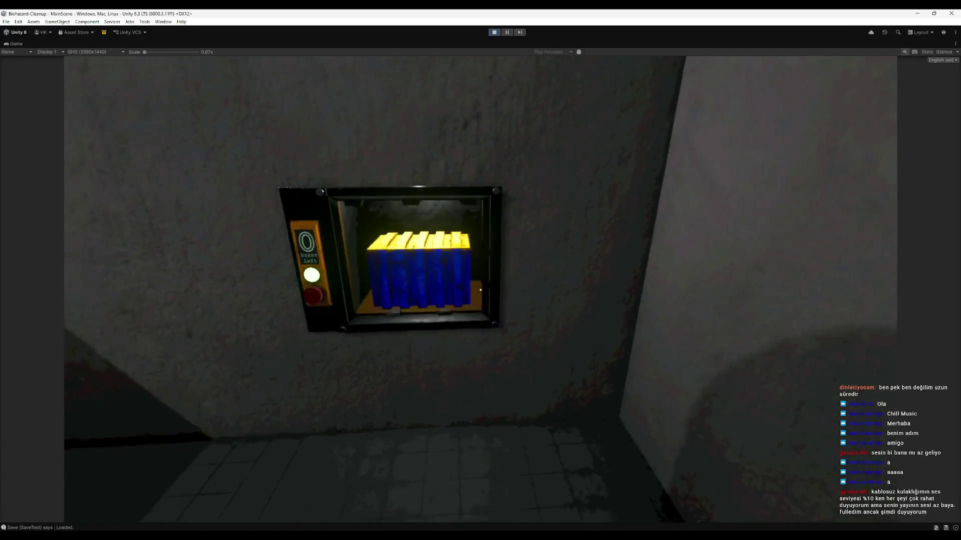
key(e)
key(e)
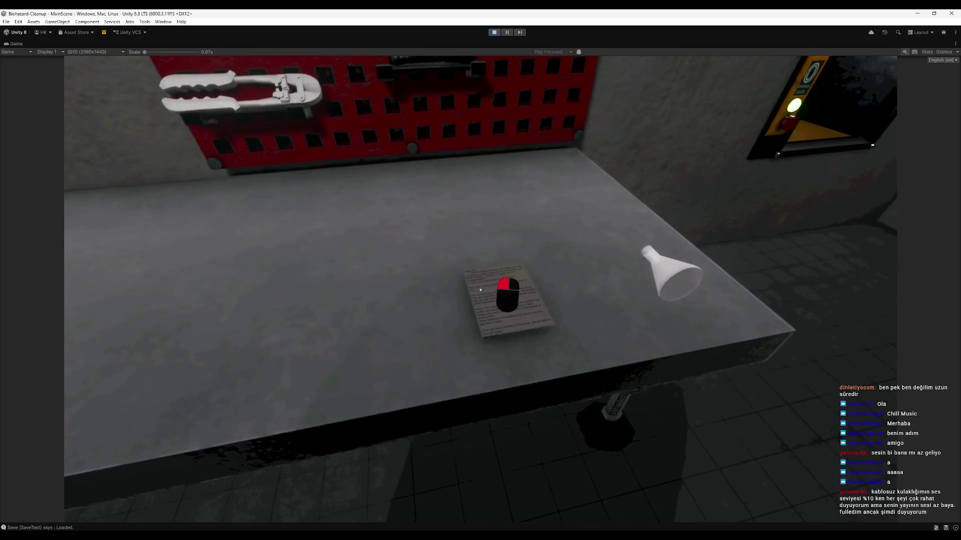
Read the note, lay it on the workbench, and stop the game.
click(480, 290)
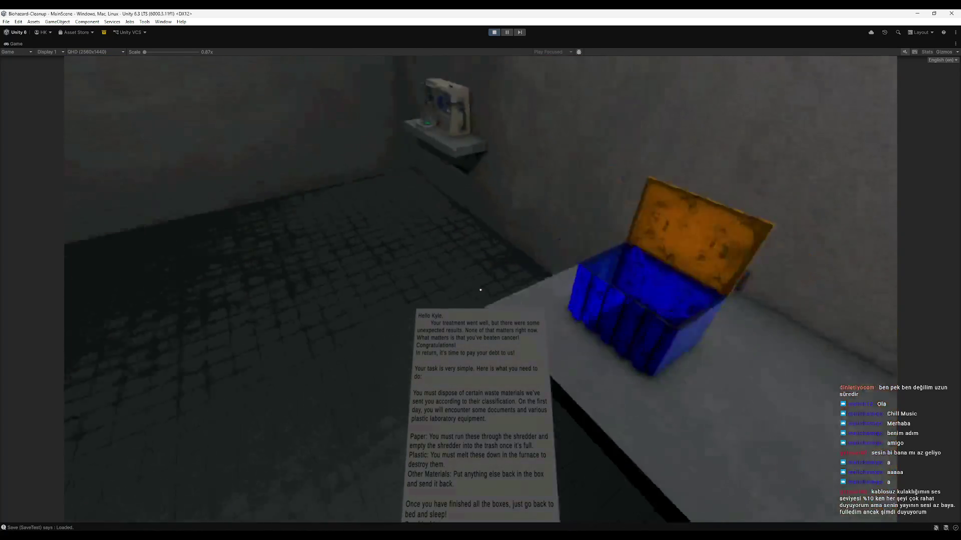
mouse_move(480, 290)
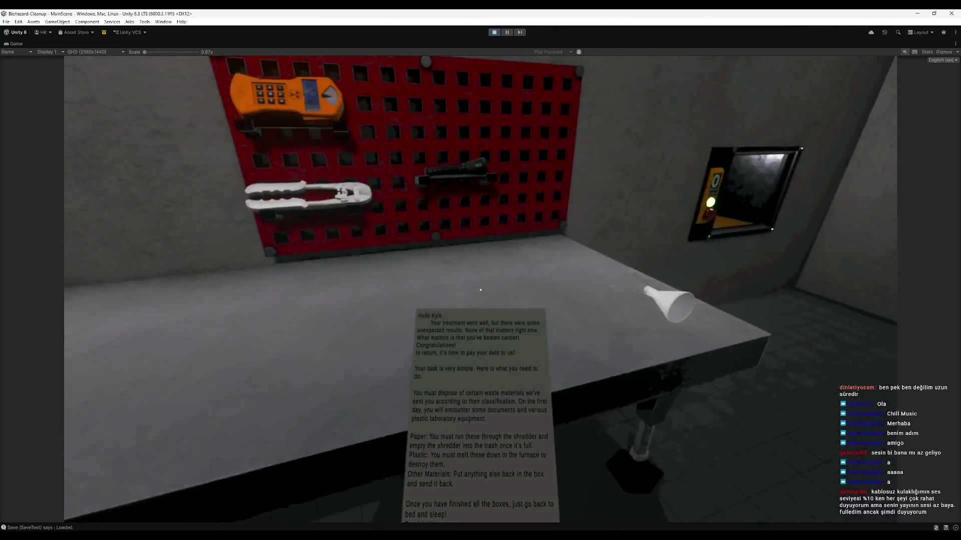
click(480, 289)
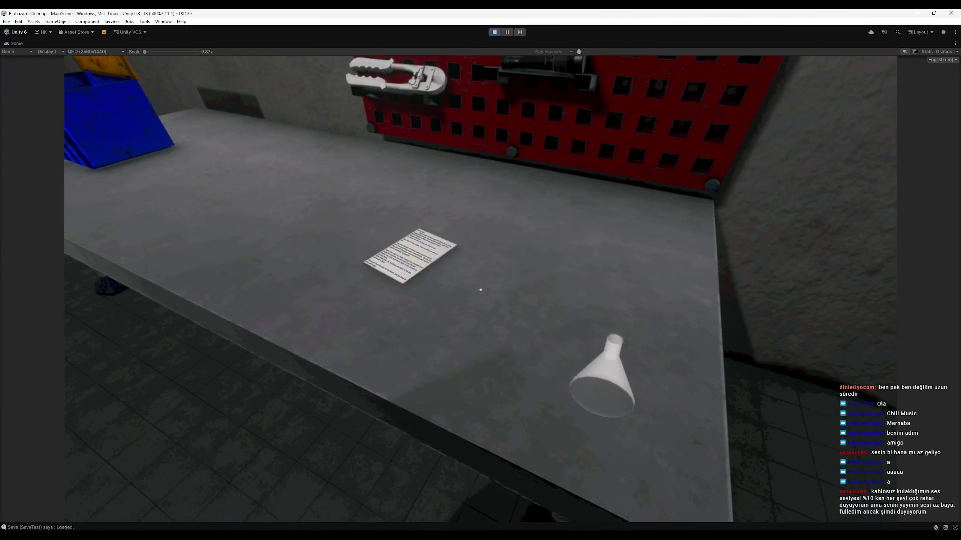
mouse_move(480, 290)
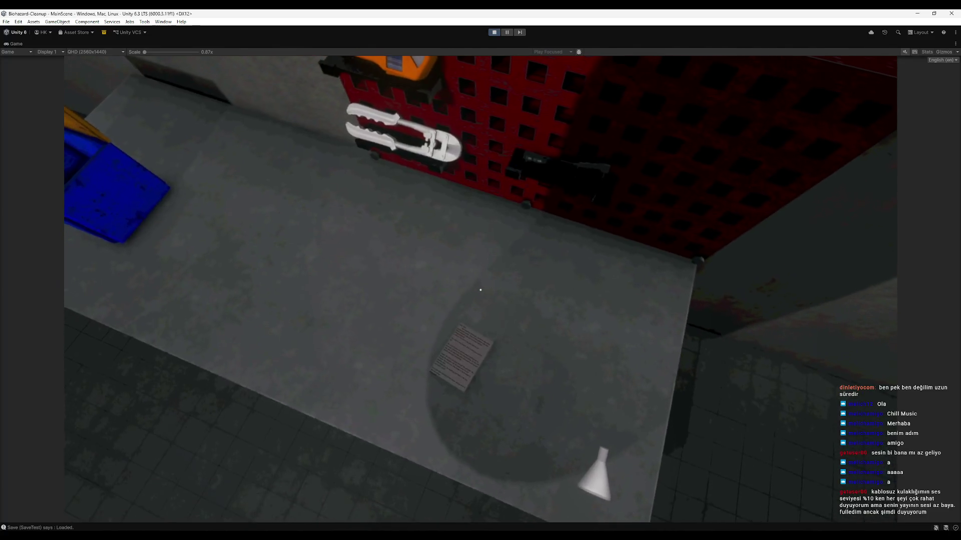
key(ctrl+s)
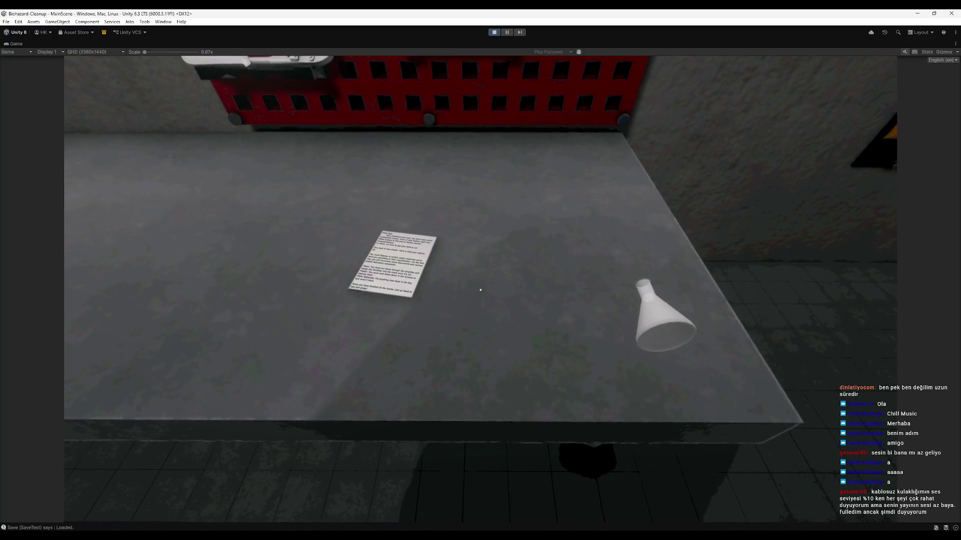
key(super)
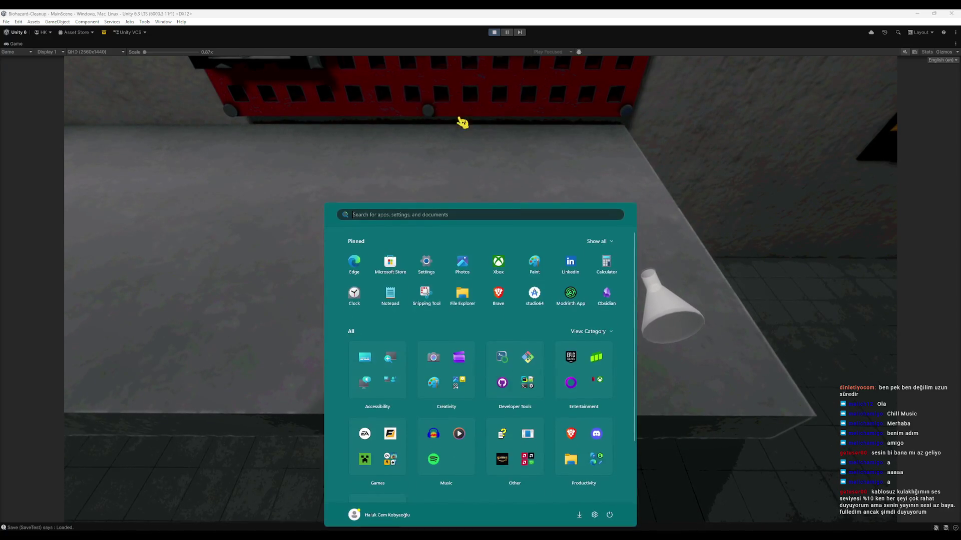
click(495, 32)
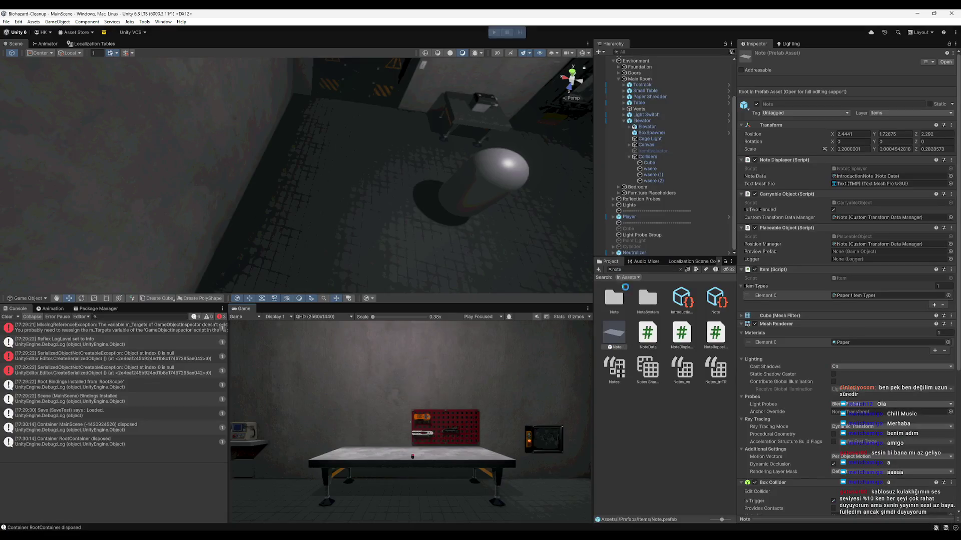
Open the Note prefab and set its constrained Scale X to 0.3.
double_click(609, 345)
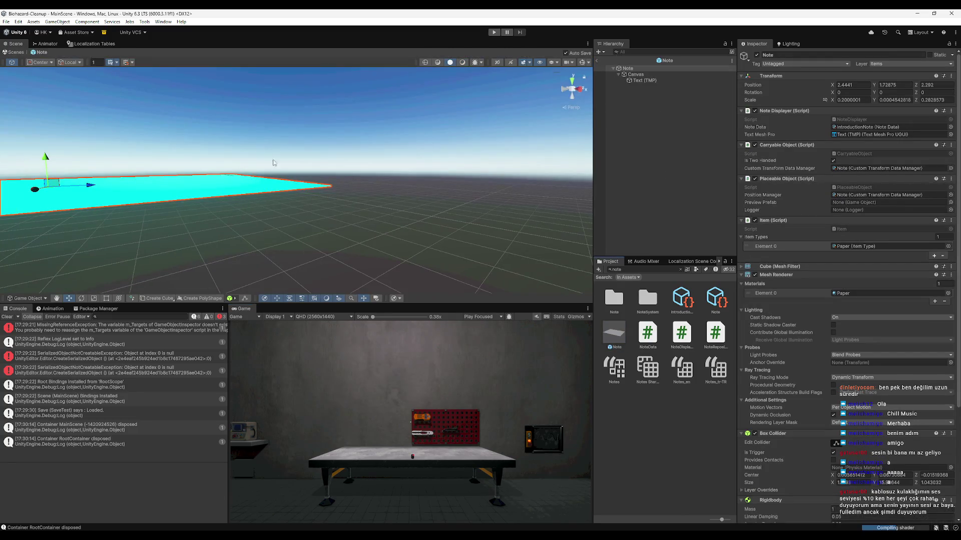
mouse_move(200, 241)
mouse_down()
mouse_move(368, 225)
mouse_move(443, 230)
mouse_move(450, 221)
mouse_move(316, 215)
mouse_move(357, 182)
mouse_move(384, 234)
mouse_move(433, 257)
mouse_up()
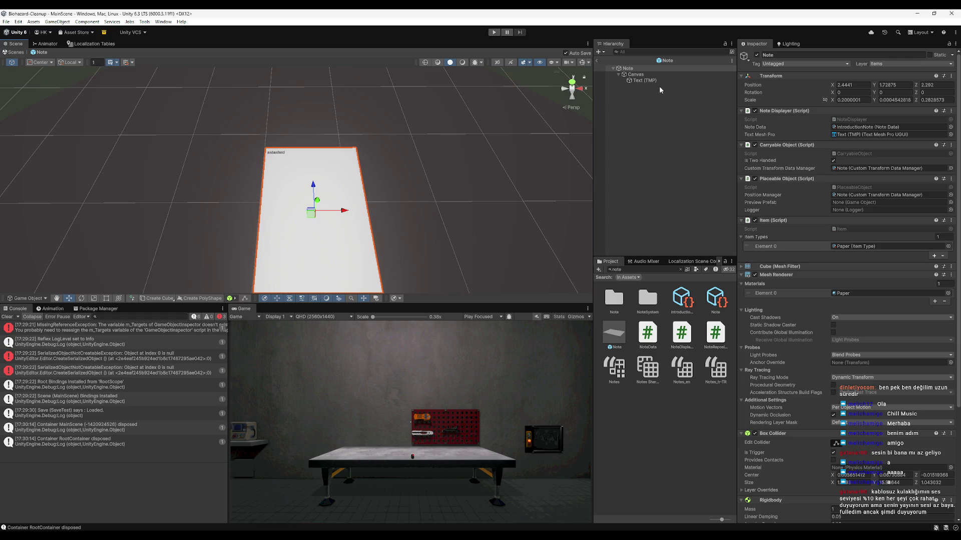
click(824, 99)
double_click(841, 100)
text(0.32)
key(BackSpace)
key(BackSpace)
text(2)
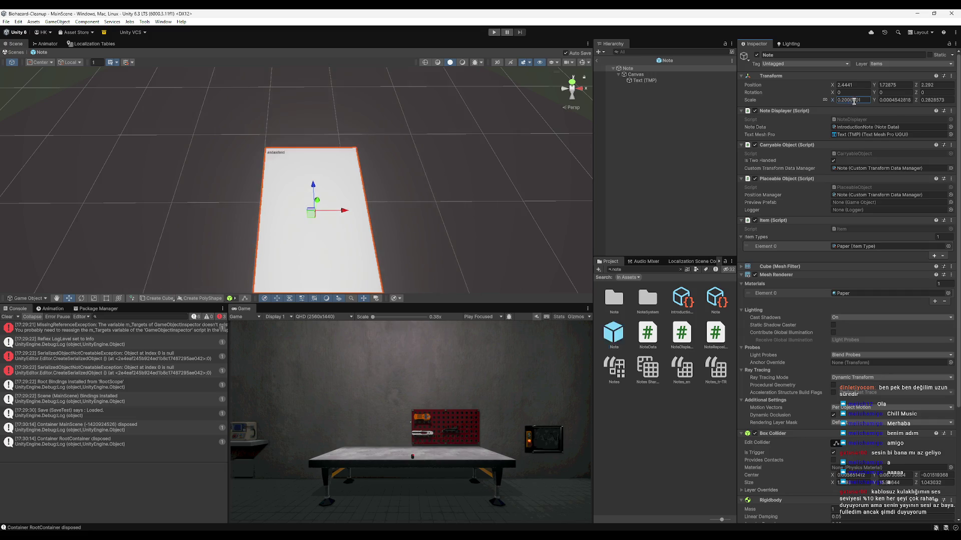
text(0.3)
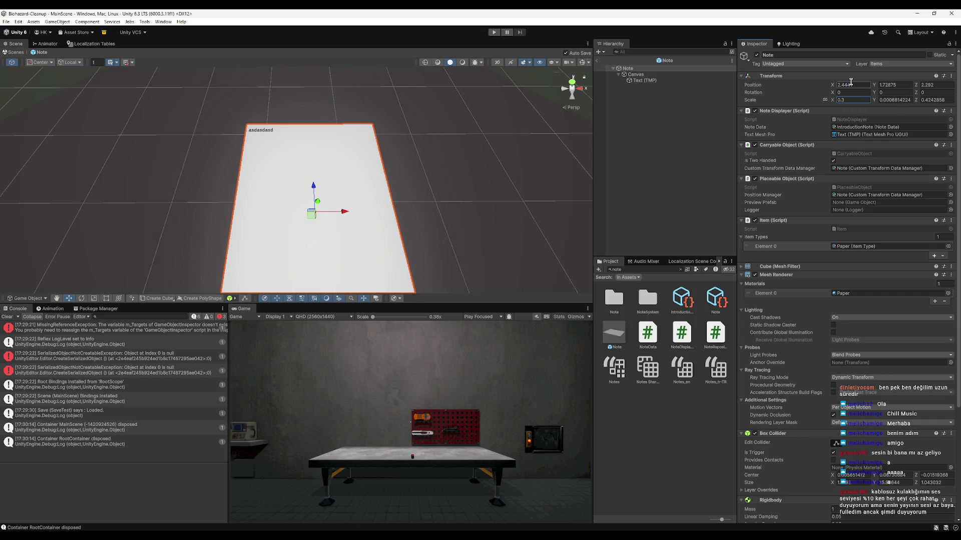
Return to the main scene and drop a Note instance onto the workbench.
mouse_move(397, 148)
mouse_down()
mouse_move(293, 85)
mouse_move(372, 147)
mouse_move(590, 72)
mouse_up()
click(597, 60)
mouse_move(418, 118)
mouse_down()
mouse_move(452, 198)
mouse_move(545, 307)
mouse_up()
drag(356, 265, 185, 220)
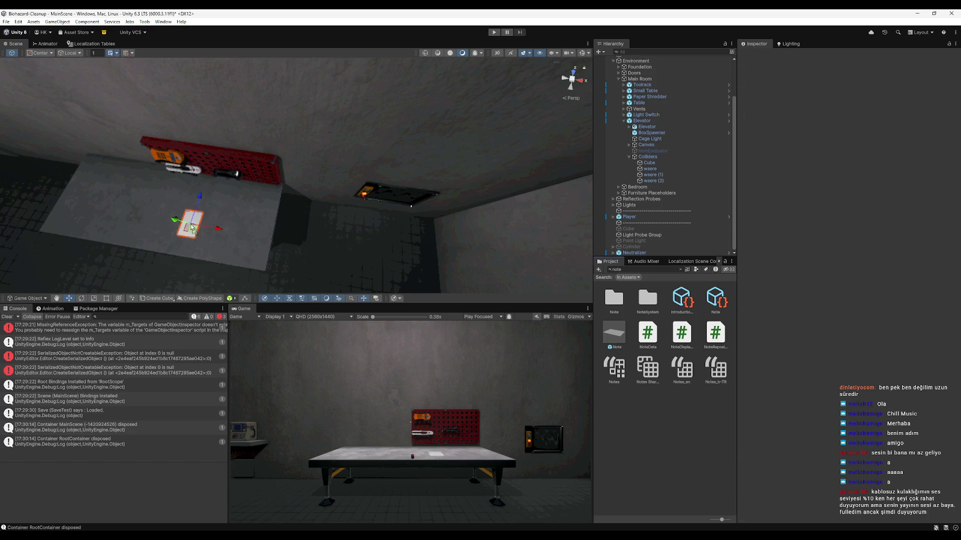
Frame and zoom in on the Note placed on the workbench.
key(f)
mouse_move(286, 119)
mouse_down()
mouse_move(268, 150)
mouse_move(289, 151)
mouse_move(300, 128)
mouse_move(310, 130)
mouse_move(171, 170)
mouse_up()
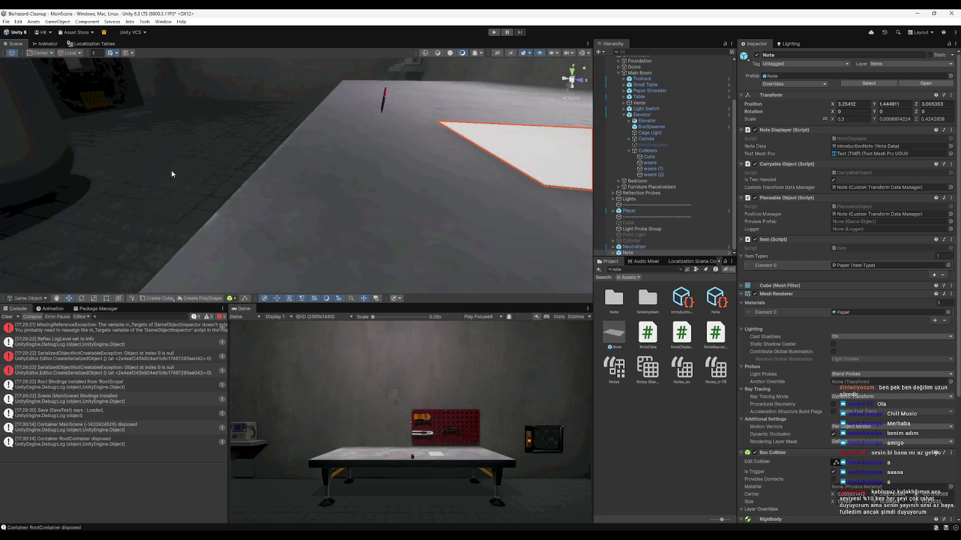
scroll(412, 180, up, 3)
mouse_move(412, 180)
mouse_down()
mouse_move(287, 219)
mouse_move(269, 189)
mouse_move(265, 167)
mouse_move(277, 163)
mouse_move(284, 175)
mouse_move(156, 144)
mouse_move(272, 210)
mouse_move(276, 188)
mouse_move(305, 189)
mouse_up()
scroll(307, 197, down, 1)
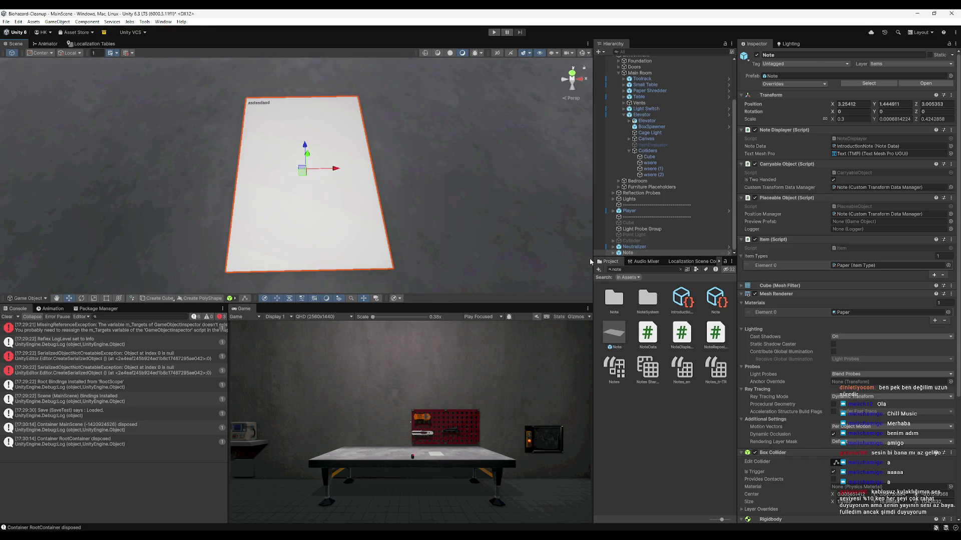
Open the Note prefab and set the Text (TMP) font size to 0.03.
click(726, 253)
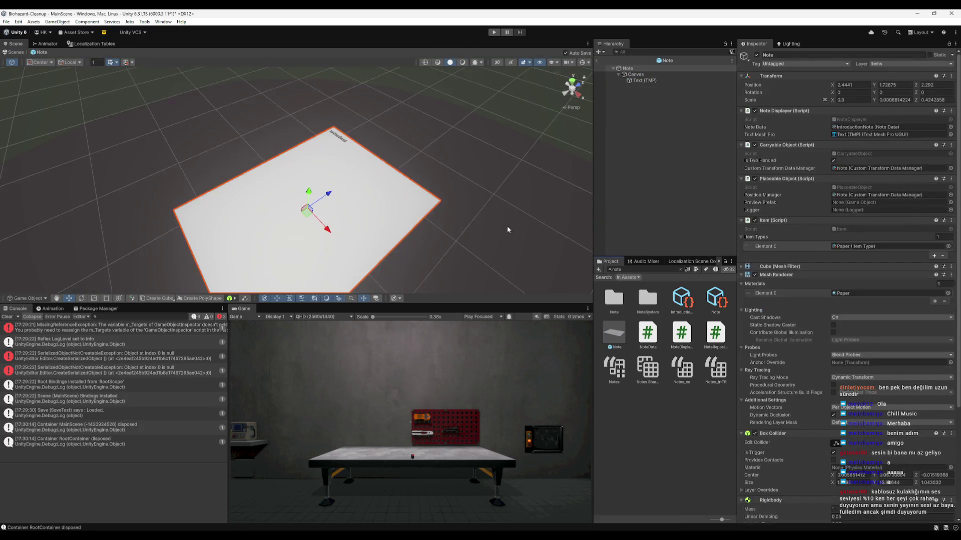
click(633, 75)
click(640, 81)
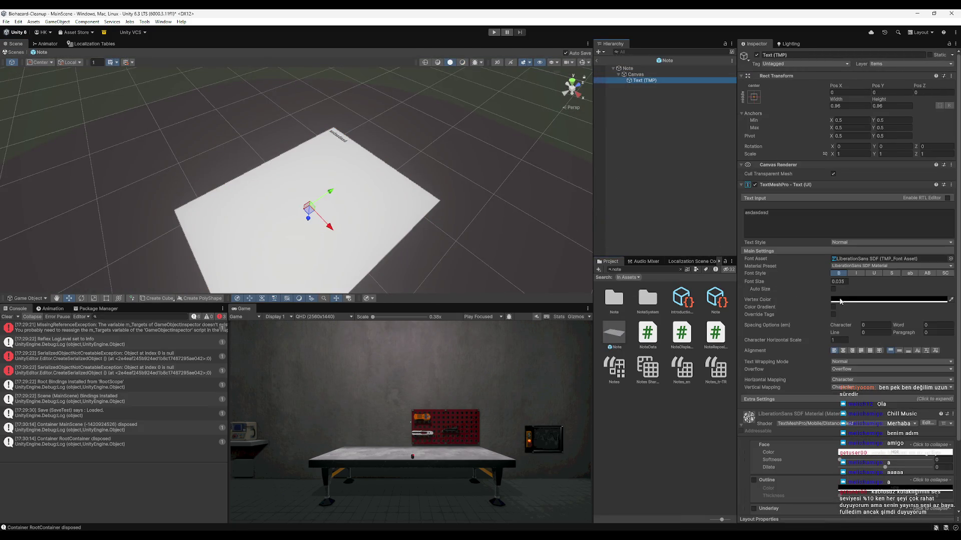
click(839, 282)
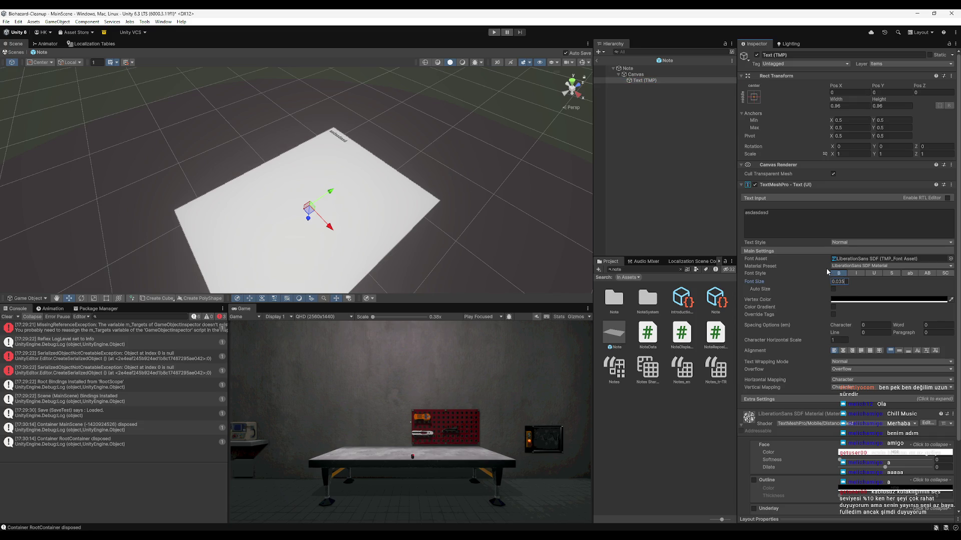
key(BackSpace)
Clear the Note's body text with Ctrl+A and save the prefab.
scroll(332, 178, down, 6)
mouse_move(334, 167)
mouse_down()
mouse_move(373, 206)
mouse_move(533, 255)
mouse_up()
click(800, 220)
text(sda)
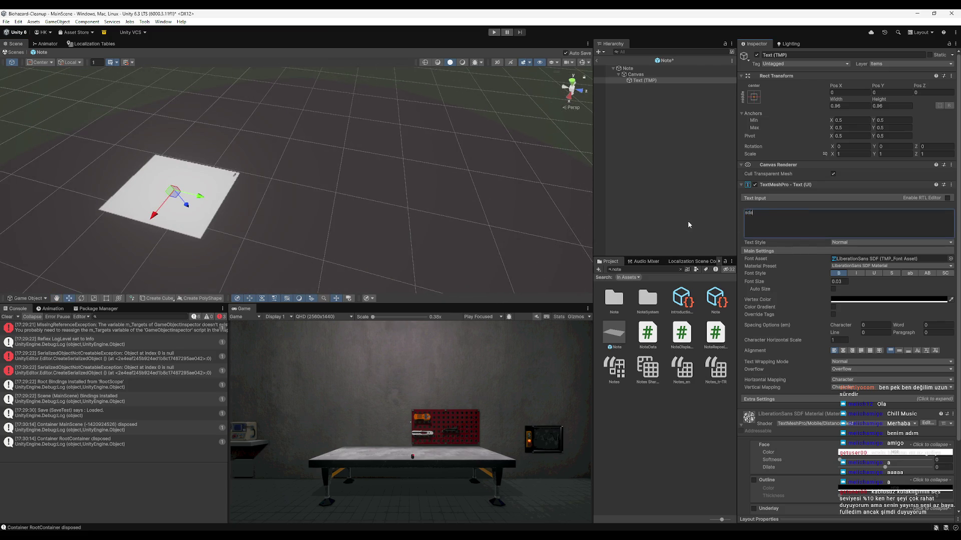
key(ctrl+a)
key(BackSpace)
key(alt+Tab)
Paste several copies of the Lorem ipsum text into the note's Text Input.
text(Lorem ipsum dolor sit amet, consectetur adipiscing elit, sed do eiusmod tempor incididunt ut labore et dolore magna aliqua. Ut enim ad minim veniam, quis nostrud exercitation ullamco laboris nisi ut aliquip ex ea commodo consequat. Duis aute irure dolor in reprehenderit in voluptate velit esse cillum dolore eu fugiat nulla pariatur. Excepteur sint occaecat cupidatat non proident, sunt in culpa qui officia deserunt mollit anim id est laborum.)
scroll(337, 210, up, 3)
scroll(281, 236, up, 3)
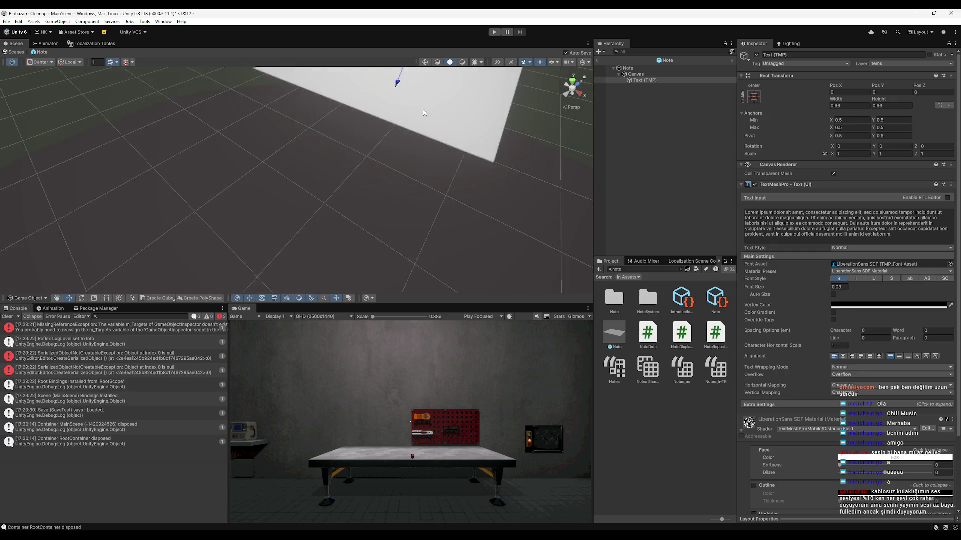
scroll(431, 135, down, 5)
click(903, 239)
click(903, 239)
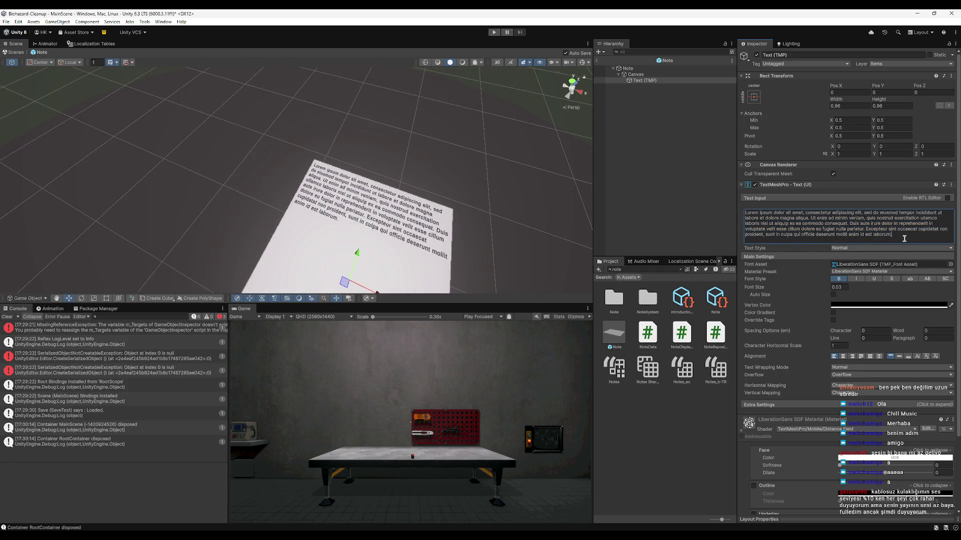
text(Lorem ipsum dolor sit amet, consectetur adipiscing elit, sed do eiusmod tempor incididunt ut labore et dolore magna aliqua. Ut enim ad minim veniam, quis nostrud exercitation ullamco laboris nisi ut aliquip ex ea commodo consequat. Duis aute irure dolor in reprehenderit in voluptate velit esse cillum dolore eu fugiat nulla pariatur. Excepteur sint occaecat cupidatat non proident, sunt in culpa qui officia deserunt mollit anim id est laborum.)
drag(467, 236, 445, 231)
click(847, 261)
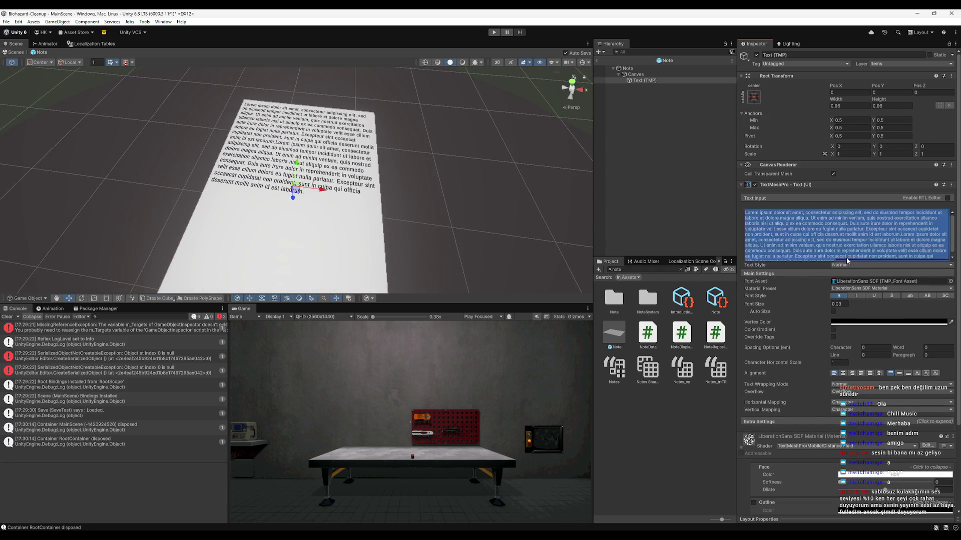
text(Lorem ipsum dolor sit amet, consectetur adipiscing elit, sed do eiusmod tempor incididunt ut labore et dolore magna aliqua. Ut enim ad minim veniam, quis nostrud exercitation ullamco laboris nisi ut aliquip ex ea commodo consequat. Duis aute irure dolor in reprehenderit in voluptate velit esse cillum dolore eu fugiat nulla pariatur. Excepteur sint occaecat cupidatat non proident, sunt in culpa qui officia deserunt mollit anim id est laborum.)
right_click(356, 198)
click(901, 230)
click(902, 229)
text(Lorem ipsum dolor sit amet, consectetur adipiscing elit, sed do eiusmod tempor incididunt ut labore et dolore magna aliqua. Ut enim ad minim veniam, quis nostrud exercitation ullamco laboris nisi ut aliquip ex ea commodo consequat. Duis aute irure dolor in reprehenderit in voluptate velit esse cillum dolore eu fugiat nulla pariatur. Excepteur sint occaecat cupidatat non proident, sunt in culpa qui officia deserunt mollit anim id est laborum.)
text(Lorem ipsum dolor sit amet, consectetur adipiscing elit, sed do eiusmod tempor incididunt ut labore et dolore magna aliqua. Ut enim ad minim veniam, quis nostrud exercitation ullamco laboris nisi ut aliquip ex ea commodo consequat. Duis aute irure dolor in reprehenderit in voluptate velit esse cillum dolore eu fugiat nulla pariatur. Excepteur sint occaecat cupidatat non proident, sunt in culpa qui officia deserunt mollit anim id est laborum.)
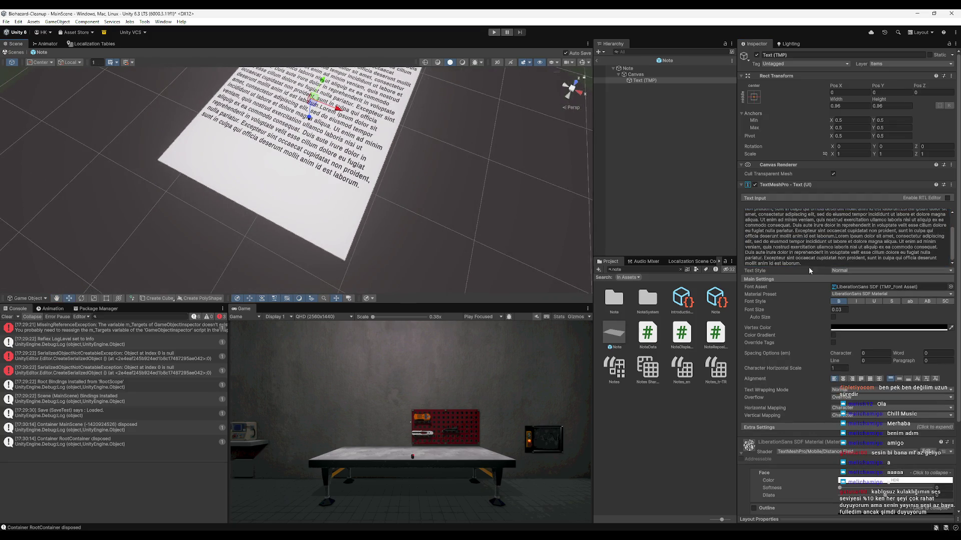
click(808, 265)
click(813, 263)
text(Lorem ipsum dolor sit amet, consectetur adipiscing elit, sed do eiusmod tempor incididunt ut labore et dolore magna aliqua. Ut enim ad minim veniam, quis nostrud exercitation ullamco laboris nisi ut aliquip ex ea commodo consequat. Duis aute irure dolor in reprehenderit in voluptate velit esse cillum dolore eu fugiat nulla pariatur. Excepteur sint occaecat cupidatat non proident, sunt in culpa qui officia deserunt mollit anim id est laborum.)
Set the note text's font size to 0.026.
click(848, 311)
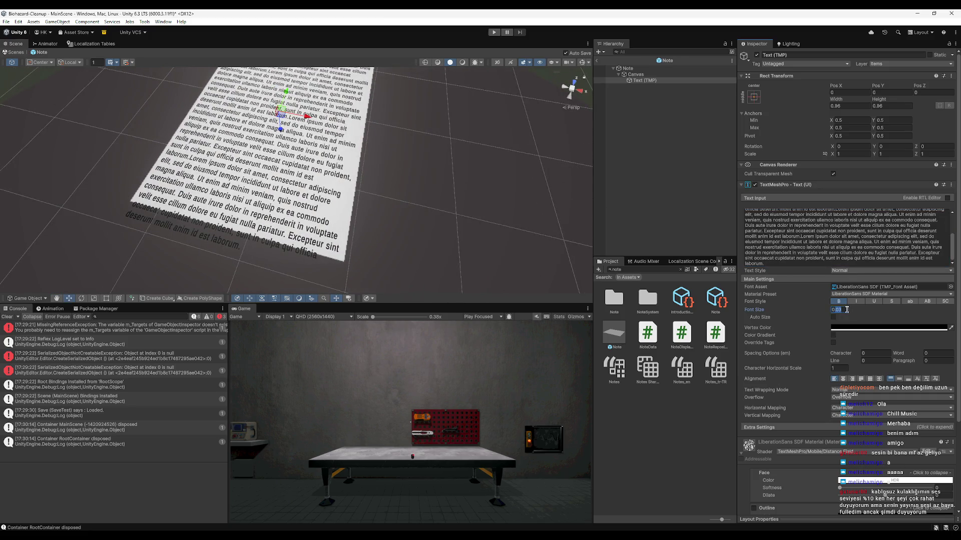
text(0.02)
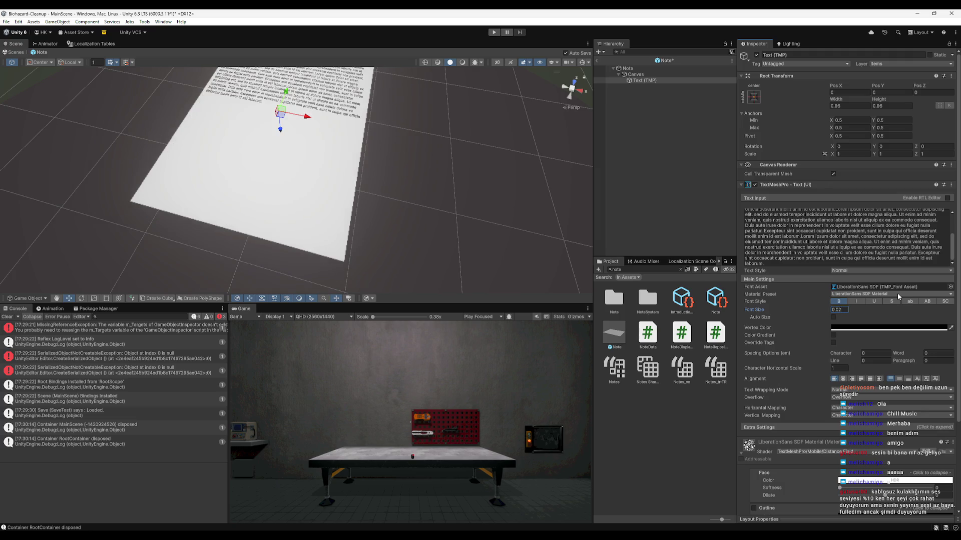
text(5)
key(BackSpace)
text(8)
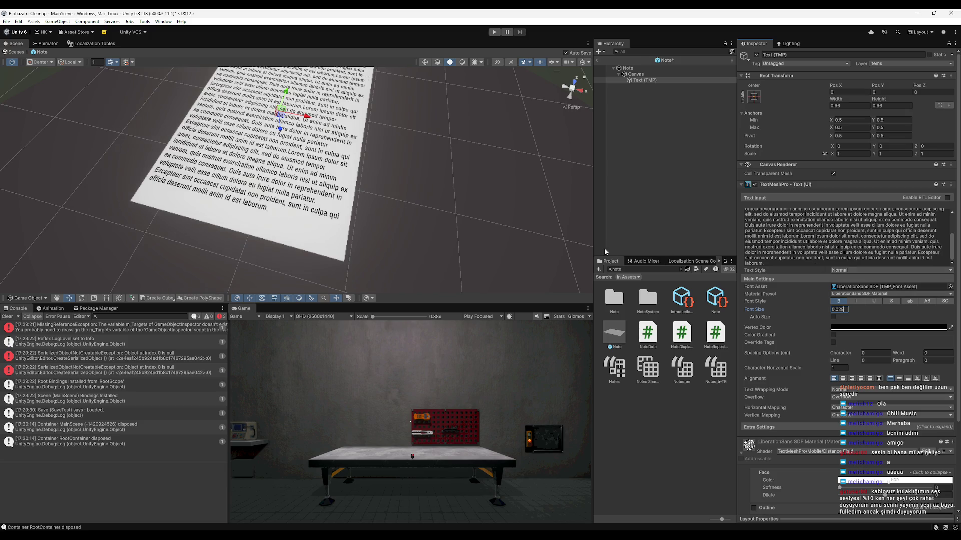
key(BackSpace)
text(6)
Paste another Lorem paragraph and start a new paragraph after 'est laborum.'.
mouse_move(222, 170)
mouse_down()
mouse_move(179, 133)
mouse_move(194, 213)
mouse_move(274, 193)
mouse_move(369, 220)
mouse_move(365, 234)
mouse_move(360, 186)
mouse_up()
scroll(360, 186, down, 3)
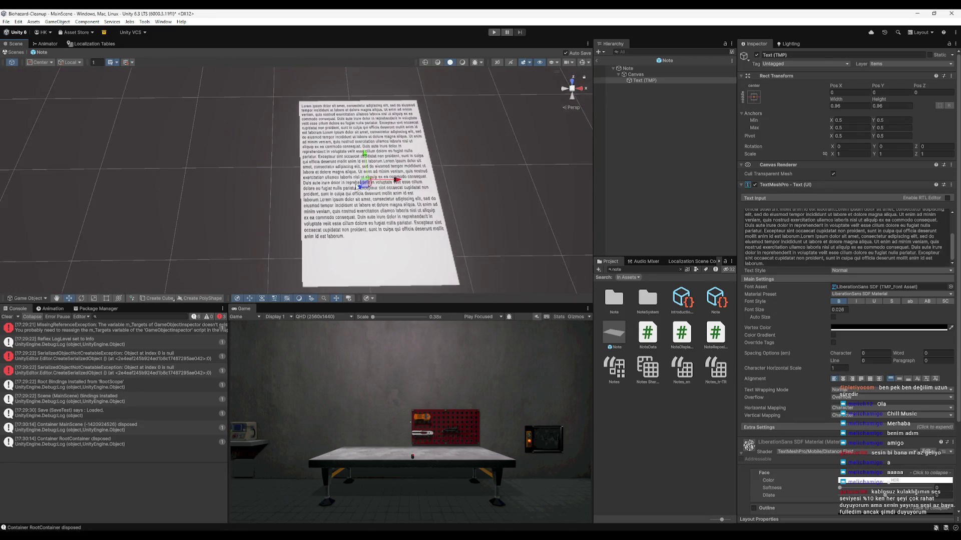
scroll(360, 186, up, 5)
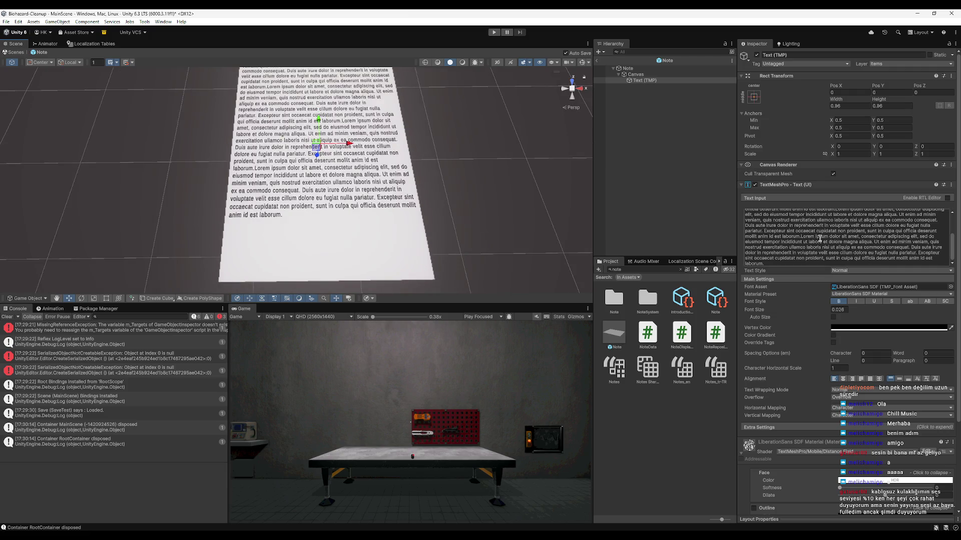
click(801, 236)
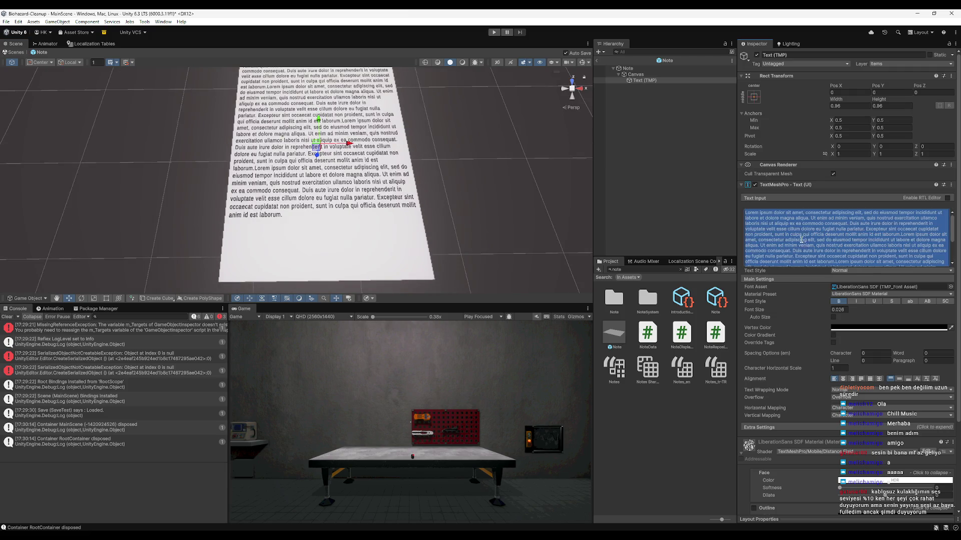
click(802, 240)
scroll(810, 256, down, 5)
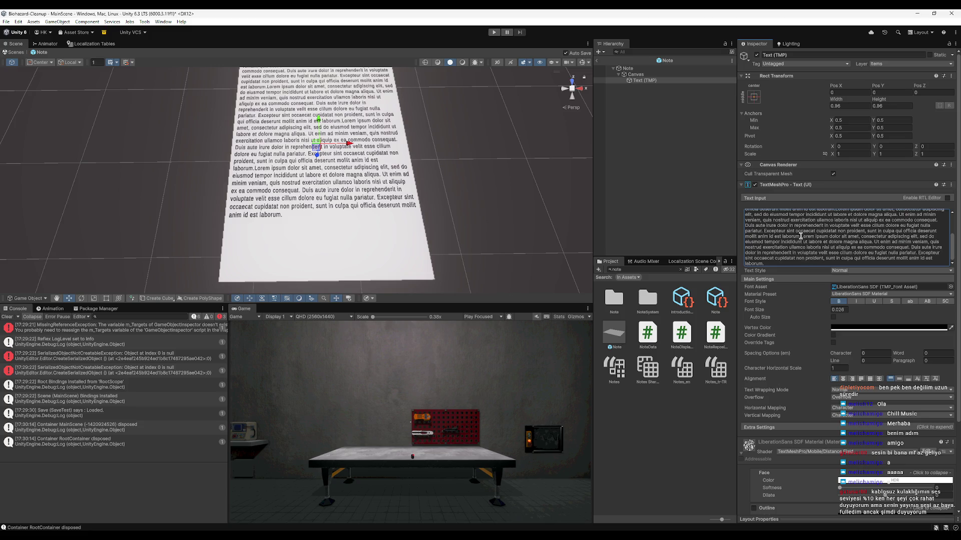
key(ctrl+v)
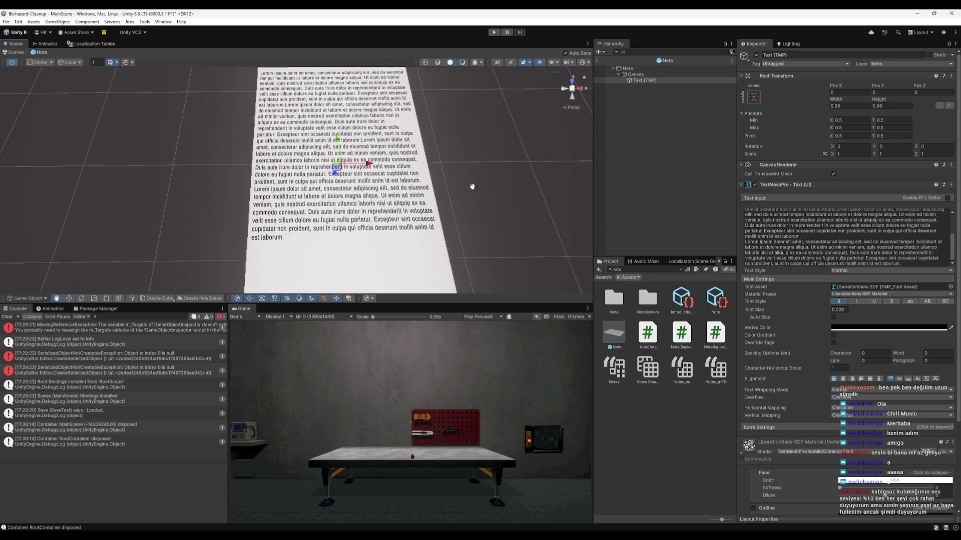
drag(472, 187, 469, 193)
scroll(815, 238, up, 1)
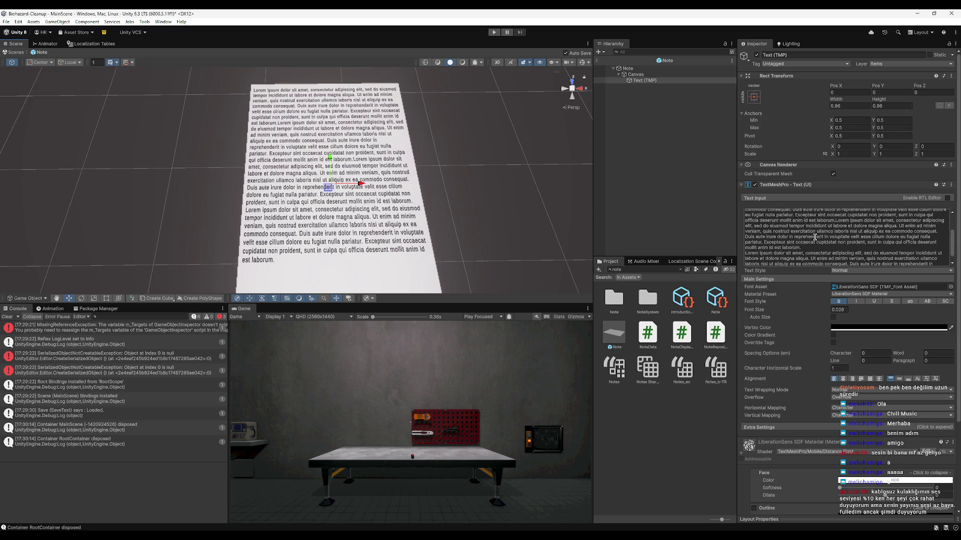
scroll(814, 237, up, 2)
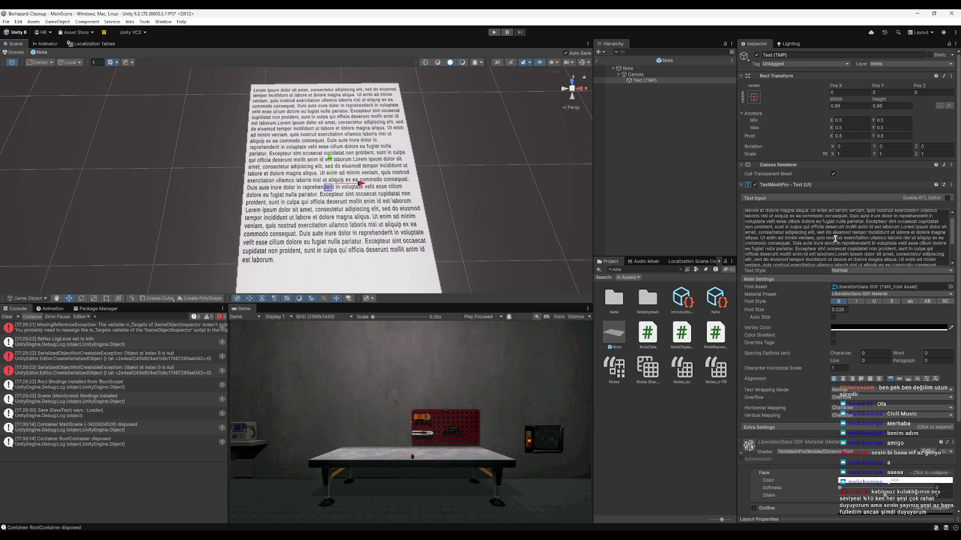
scroll(835, 238, up, 2)
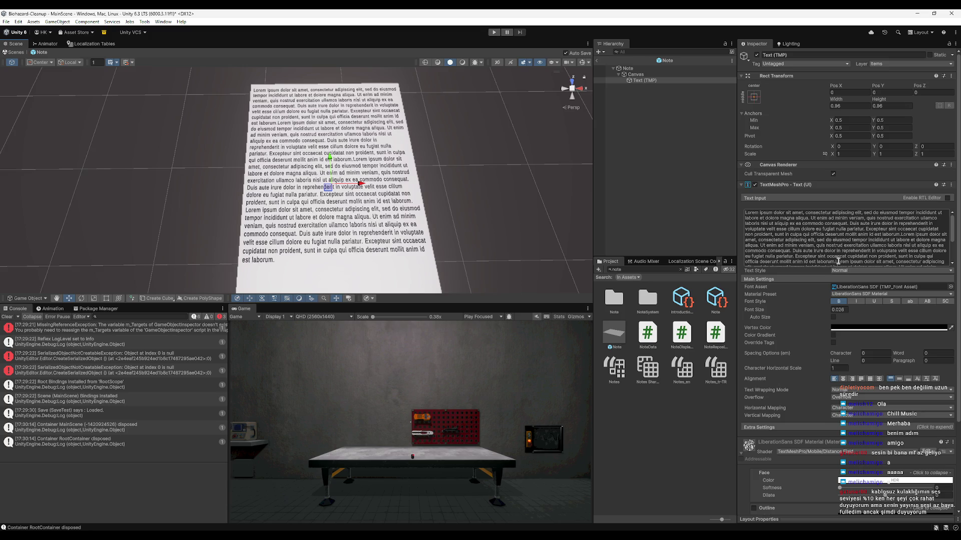
key(ctrl+a)
scroll(842, 242, up, 3)
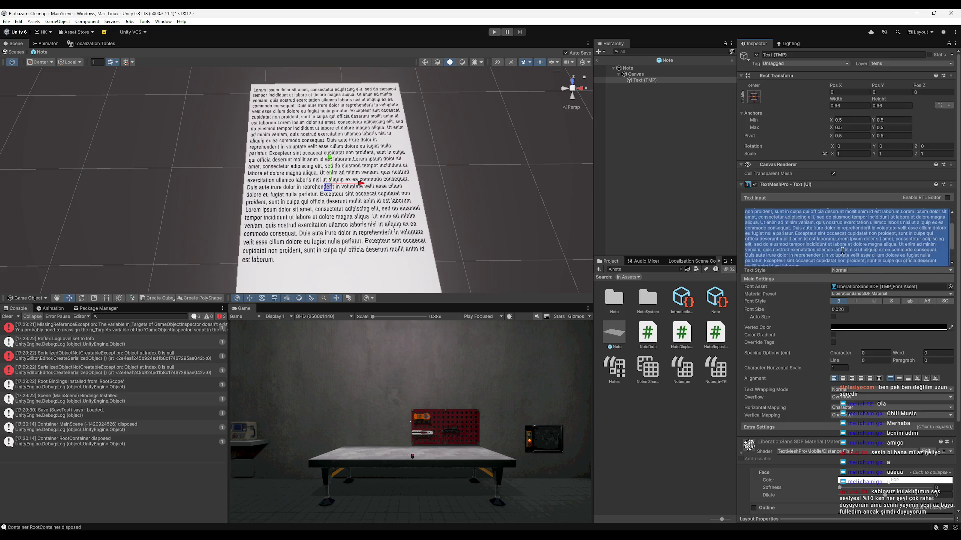
click(835, 241)
key(Return)
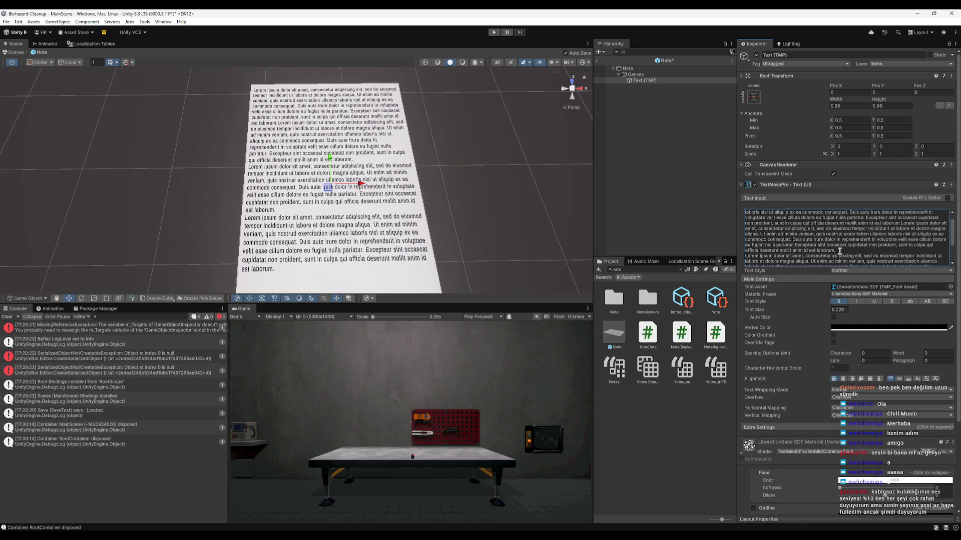
Put the next Lorem paragraph on its own line and exit prefab mode to MainScene.
click(908, 239)
click(900, 235)
click(903, 238)
click(905, 241)
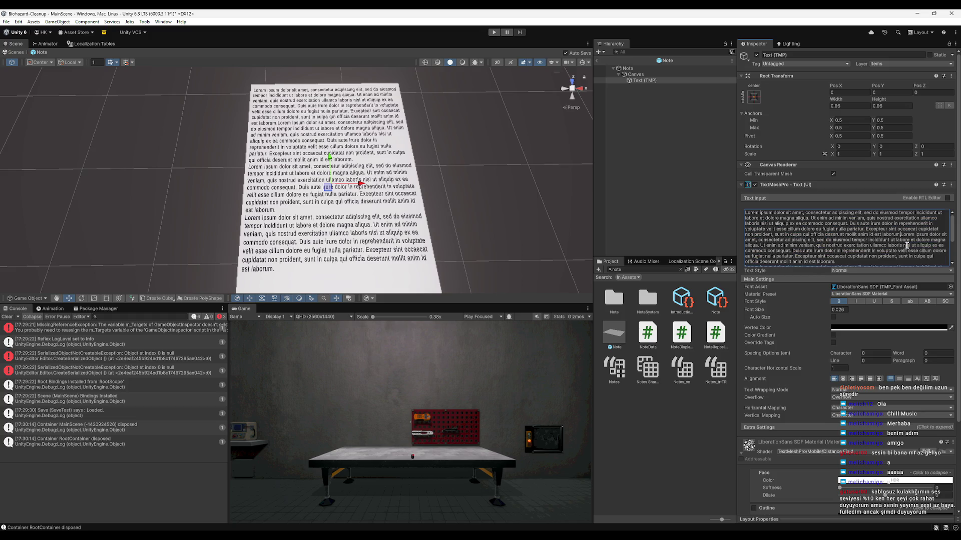
key(Return)
mouse_move(380, 180)
mouse_down()
mouse_move(443, 215)
mouse_move(440, 164)
mouse_move(333, 220)
mouse_move(404, 232)
mouse_move(559, 106)
mouse_up()
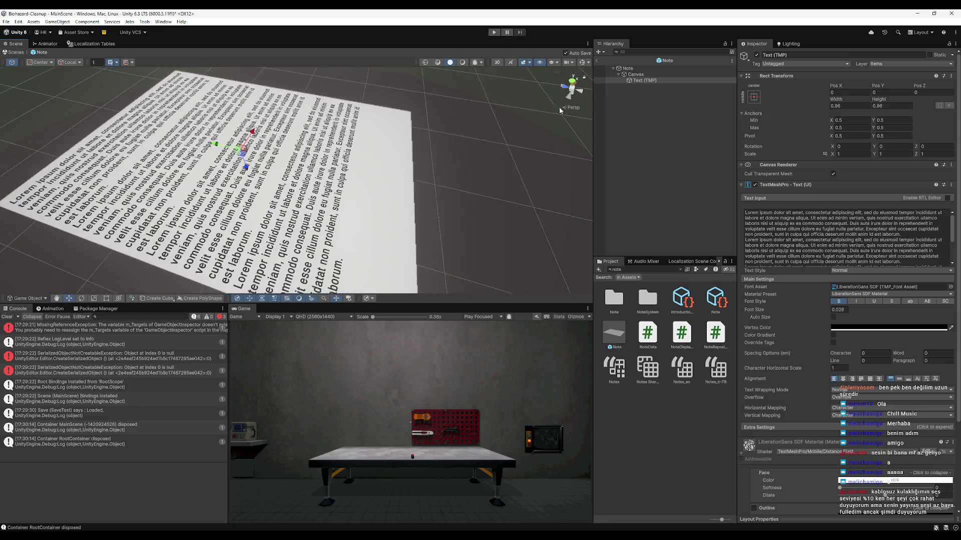
click(596, 62)
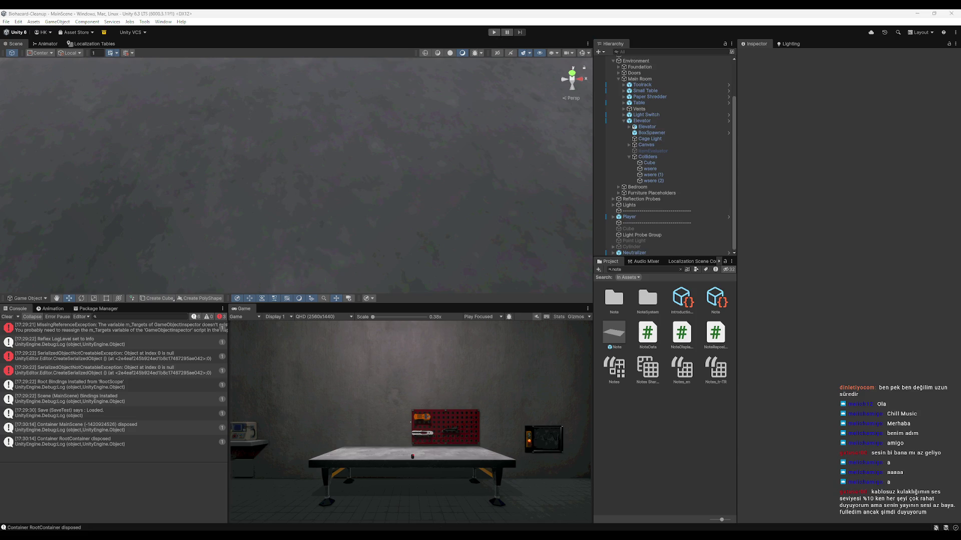
Search Google for 'daktilo font' and open Font Tr's typewriter fonts page.
key(alt+Tab)
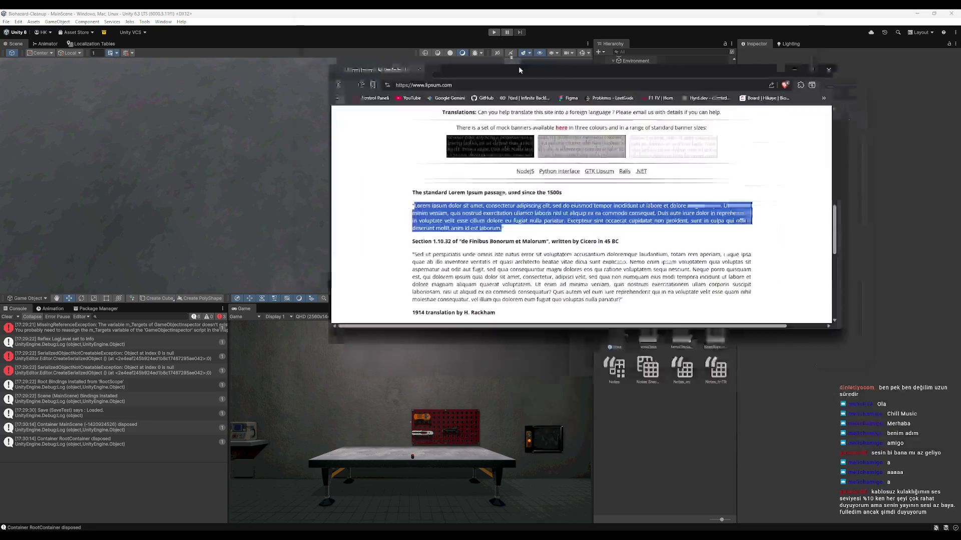
key(ctrl+l)
text(daktilo font)
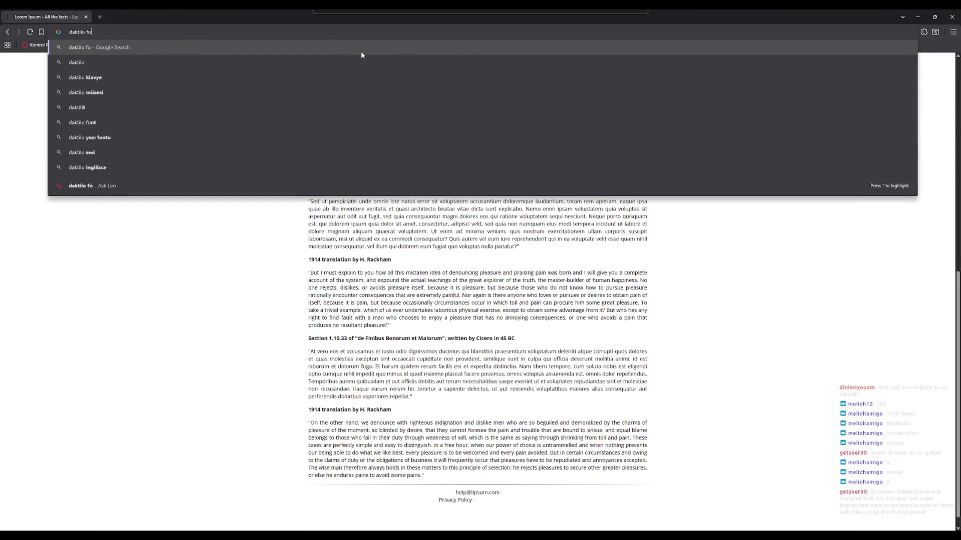
key(Return)
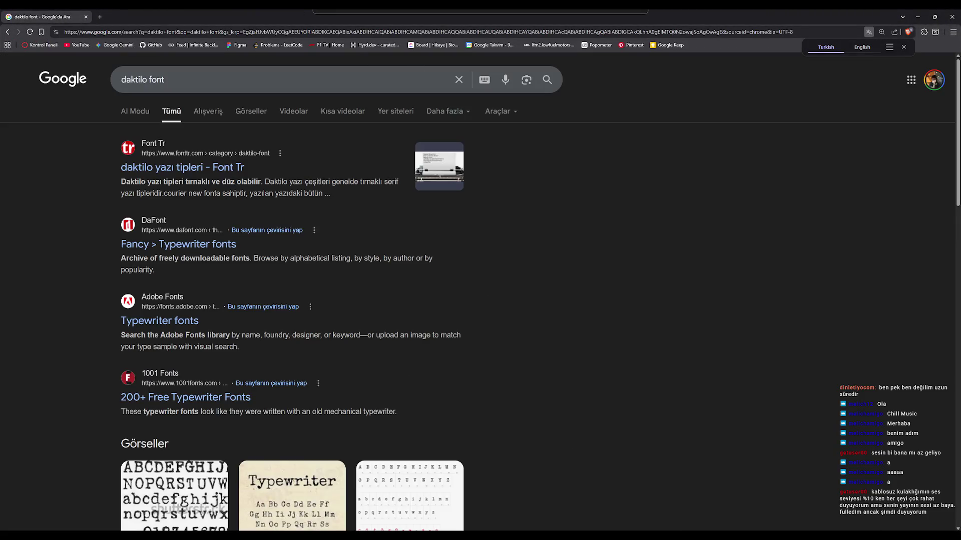
click(215, 167)
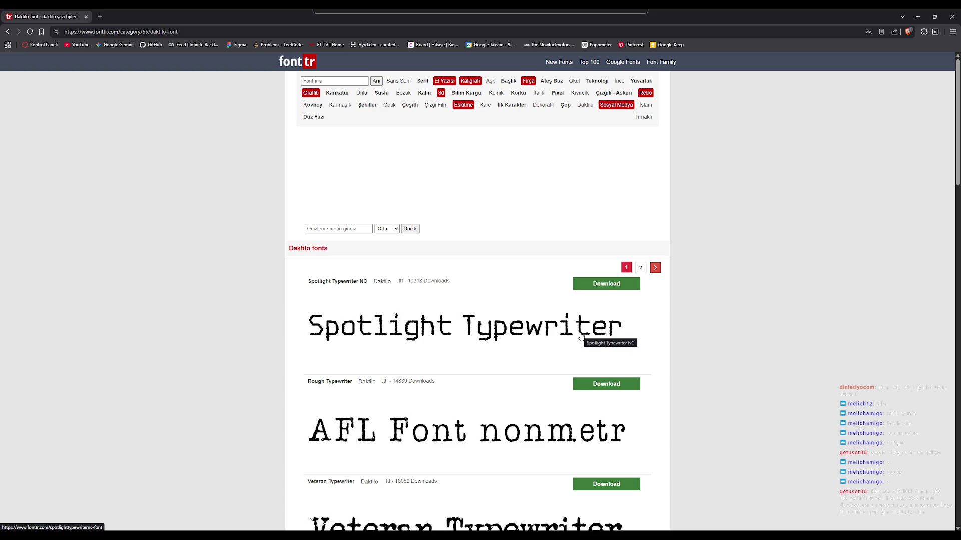
Download the Spotlight Typewriter NC font zip and save it to Downloads.
scroll(547, 383, down, 2)
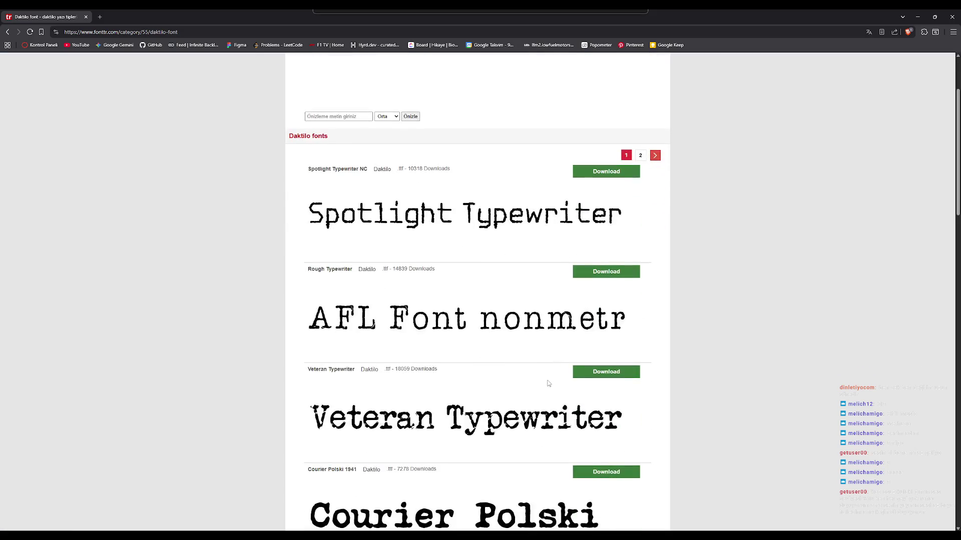
scroll(403, 242, up, 1)
scroll(391, 249, down, 2)
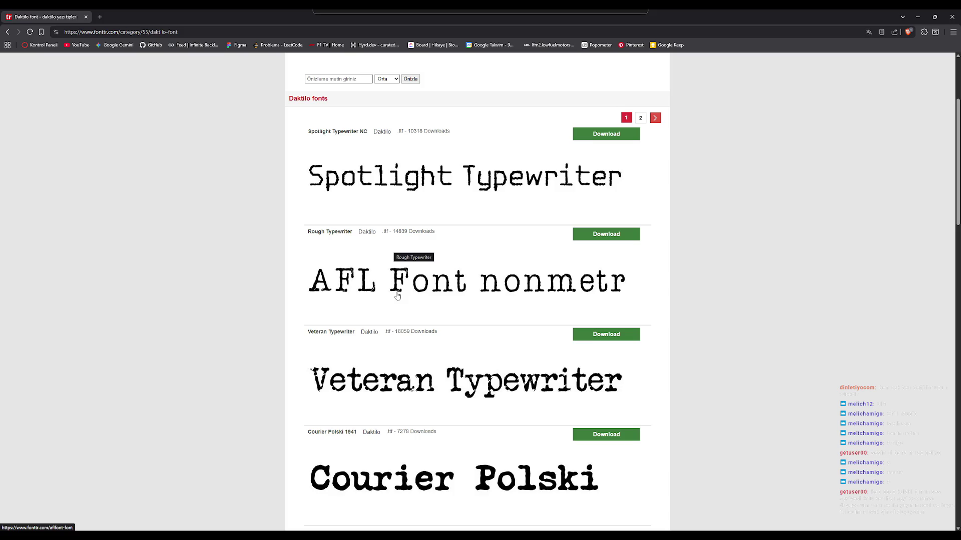
scroll(401, 297, down, 3)
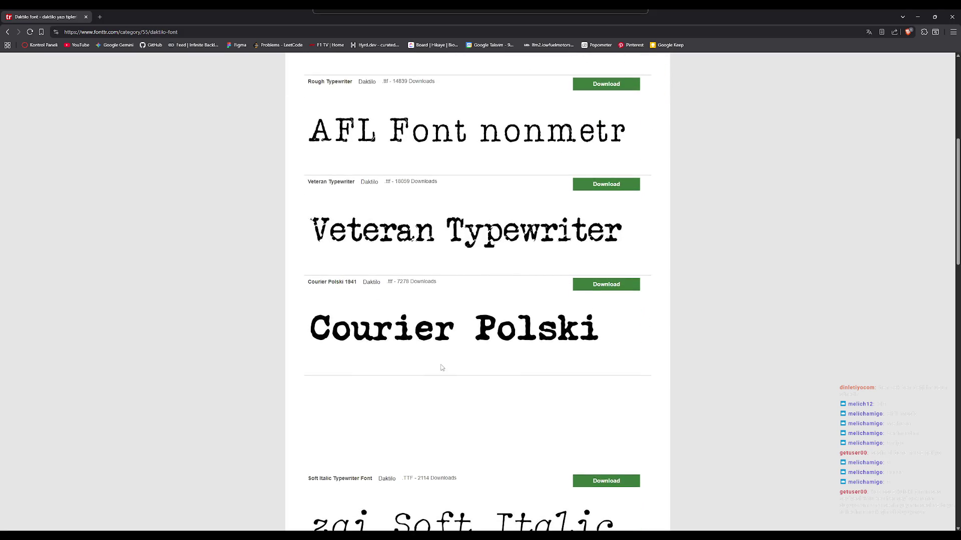
scroll(442, 368, down, 3)
scroll(437, 307, up, 3)
scroll(578, 225, up, 3)
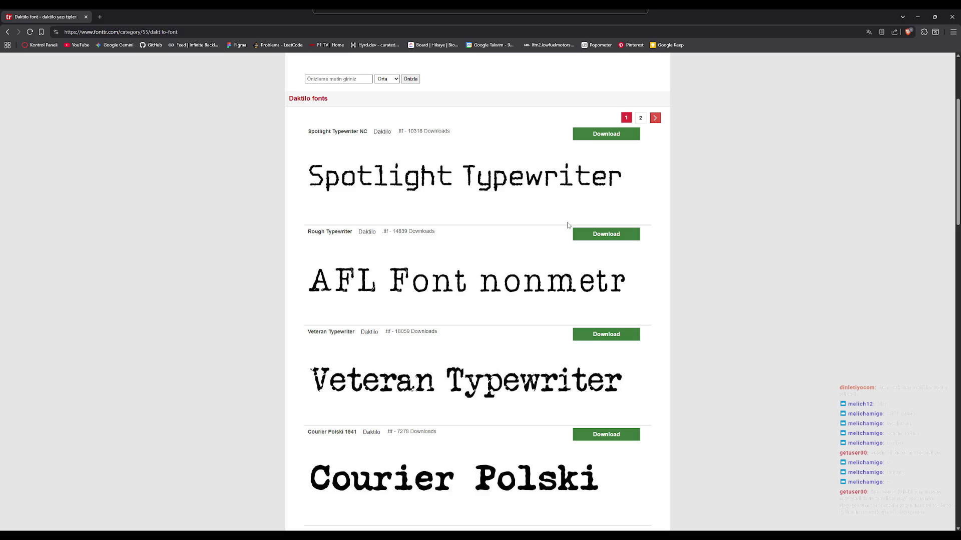
click(608, 137)
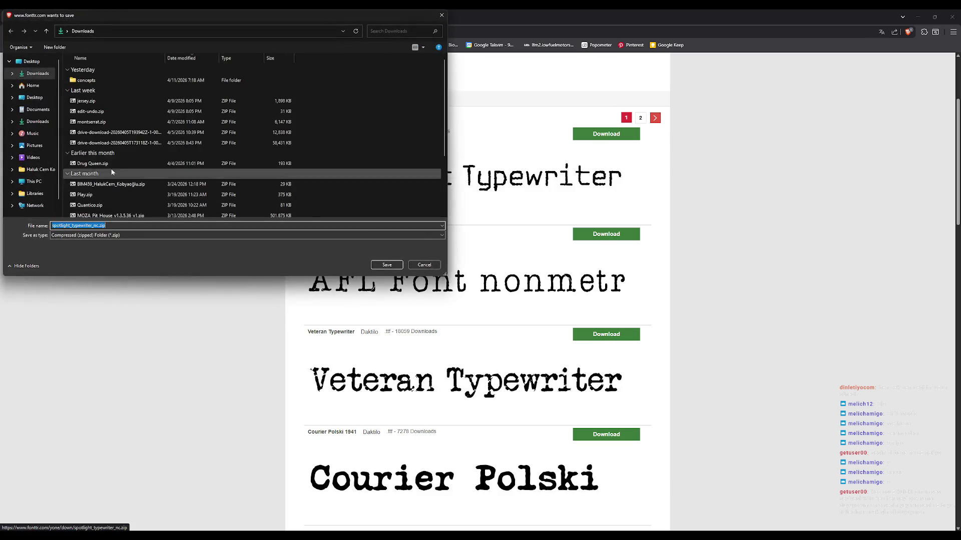
click(386, 265)
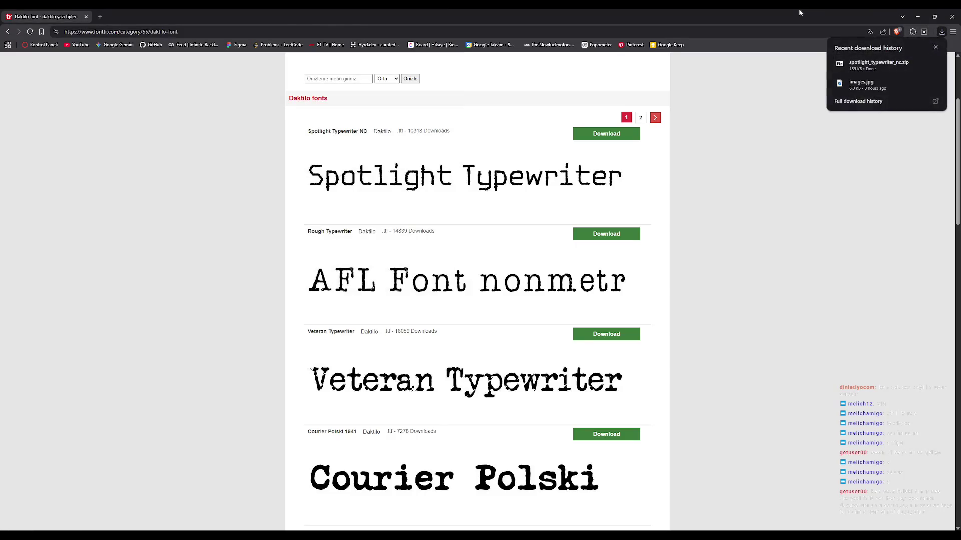
Shrink the browser over Unity and show the recent download history.
click(934, 17)
click(550, 196)
drag(461, 229, 679, 395)
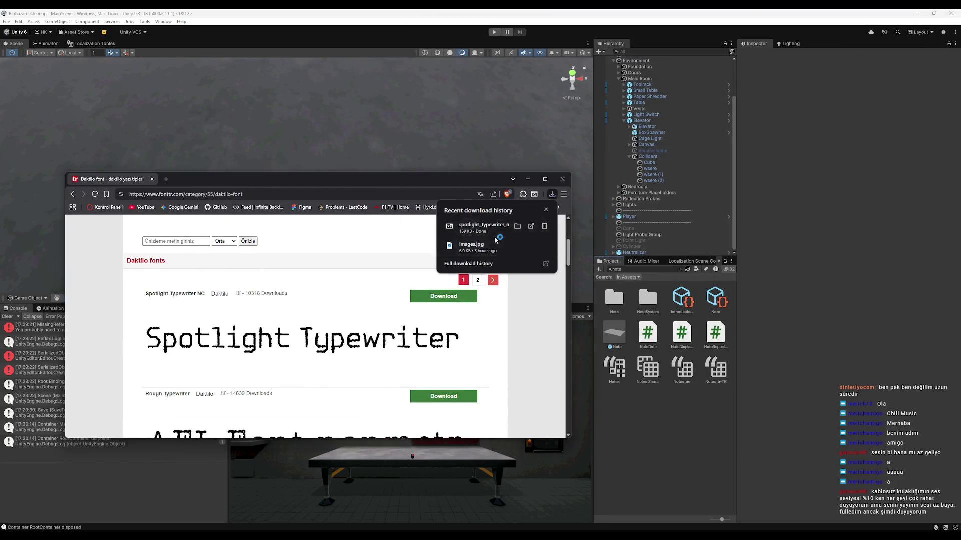
Open the font zip, select Spotlight Typewriter NC.ttf, and show Unity's Assets/Art/Font folder.
click(489, 227)
click(113, 100)
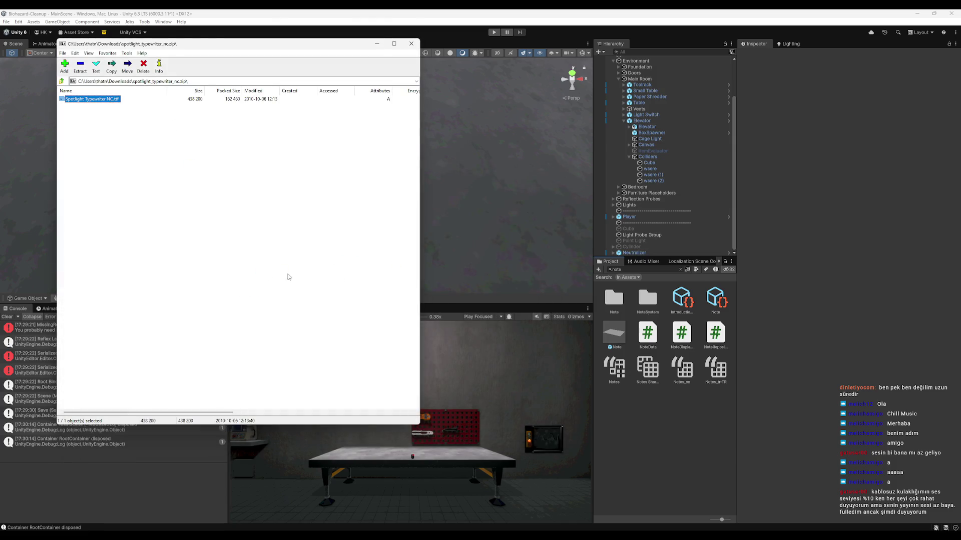
click(679, 269)
key(BackSpace)
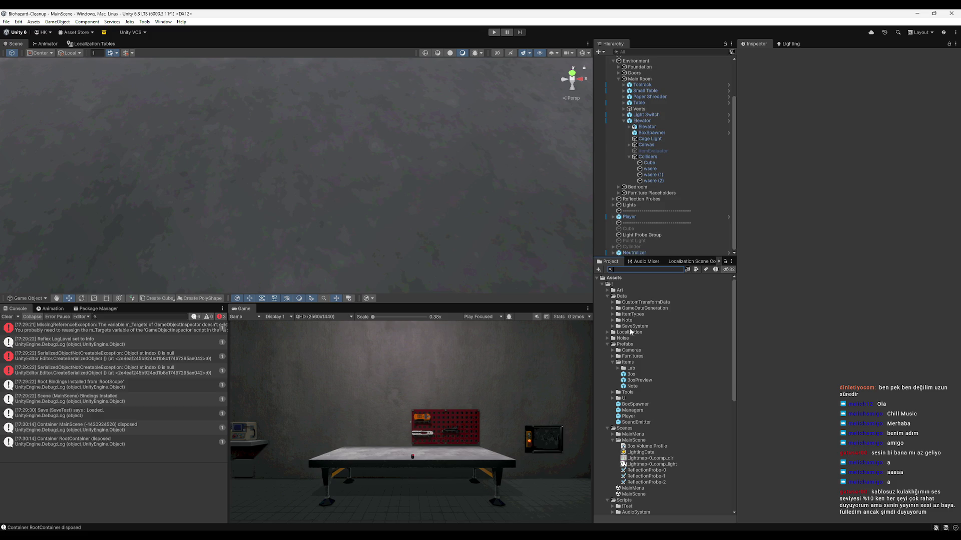
click(607, 291)
click(612, 315)
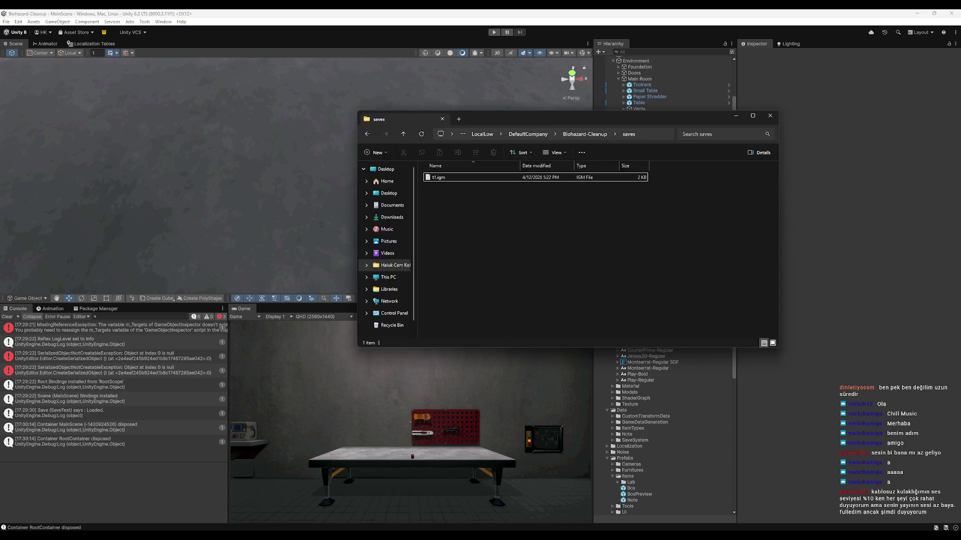
Import Spotlight Typewriter NC.ttf into the Font folder and generate a TextMeshPro SDF font asset.
click(672, 132)
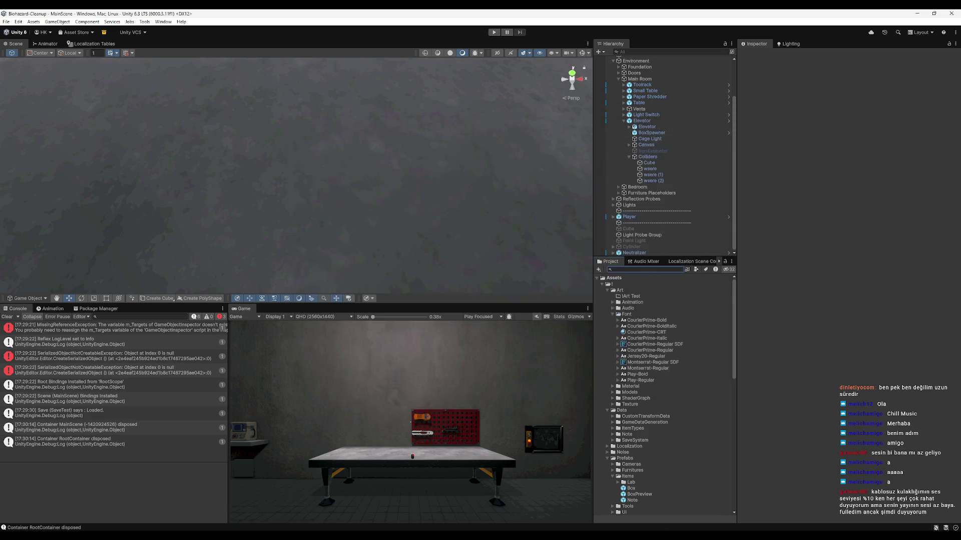
mouse_move(100, 105)
mouse_down()
mouse_move(523, 272)
mouse_move(644, 344)
mouse_move(630, 315)
mouse_up()
mouse_move(638, 410)
mouse_down()
mouse_move(646, 339)
mouse_move(629, 316)
mouse_up()
right_click(647, 388)
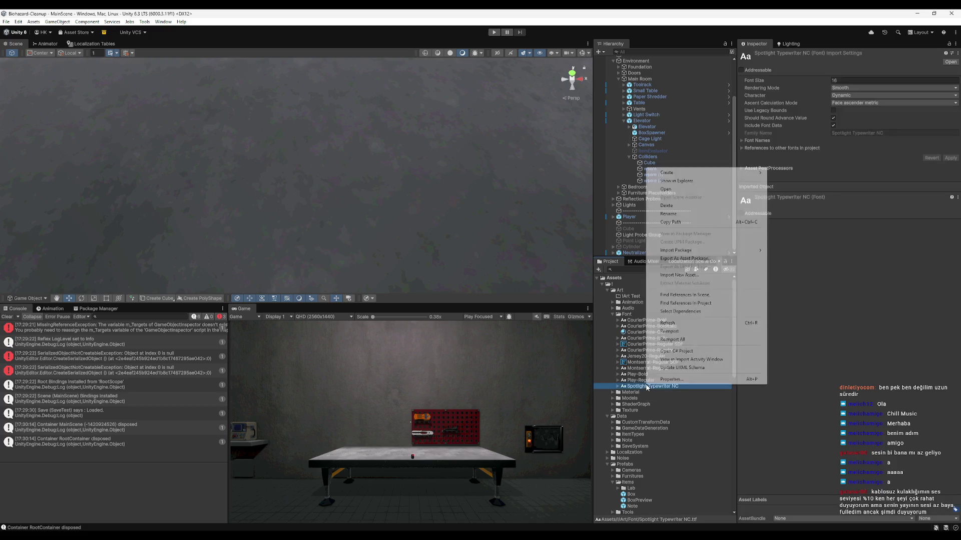
mouse_move(702, 172)
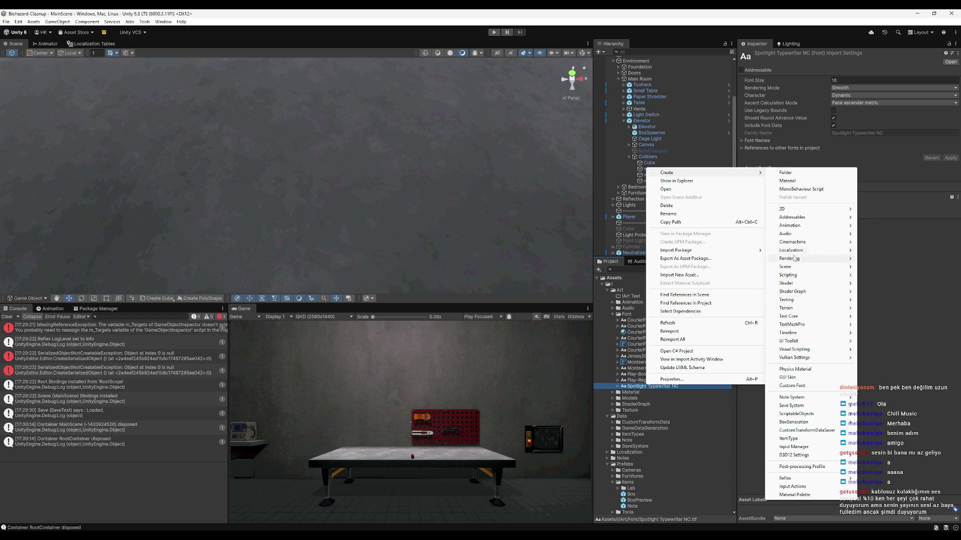
mouse_move(802, 325)
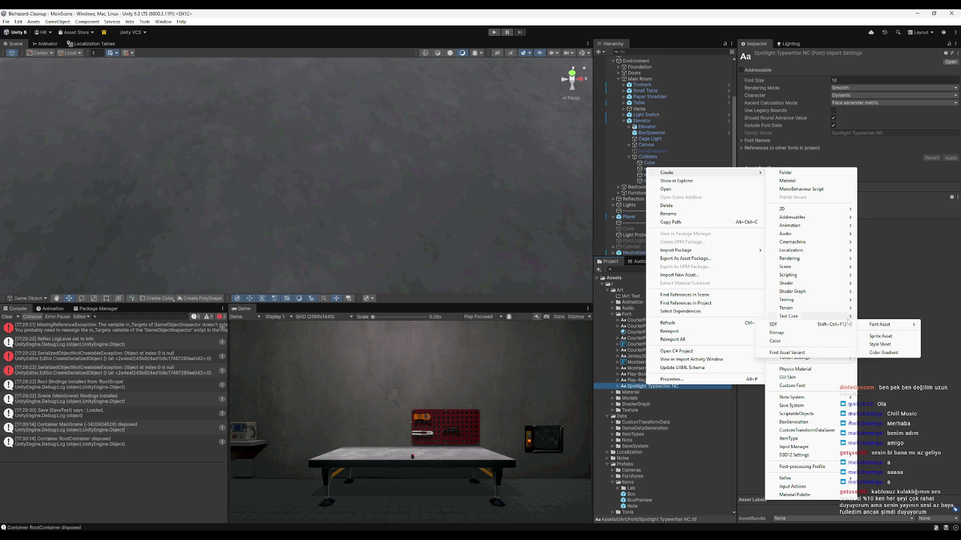
click(827, 317)
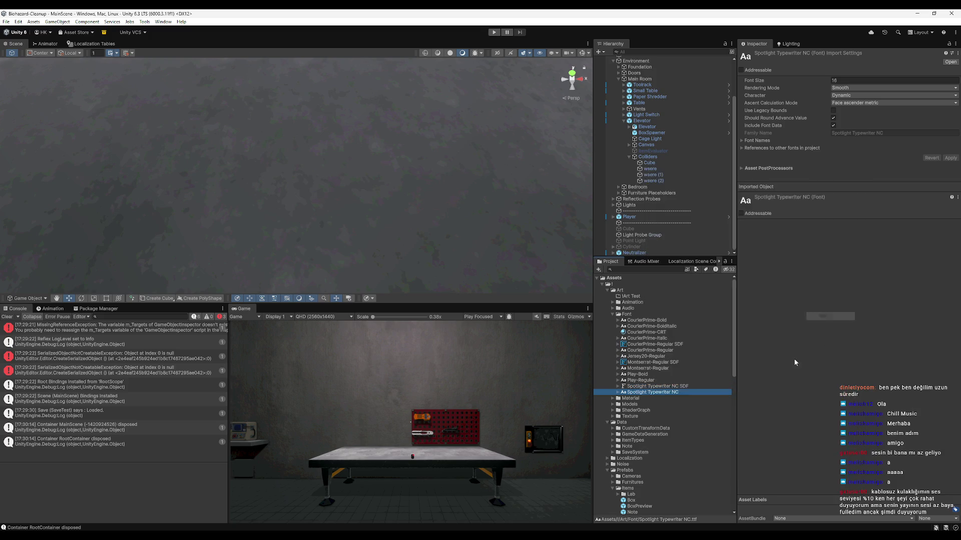
drag(340, 209, 509, 249)
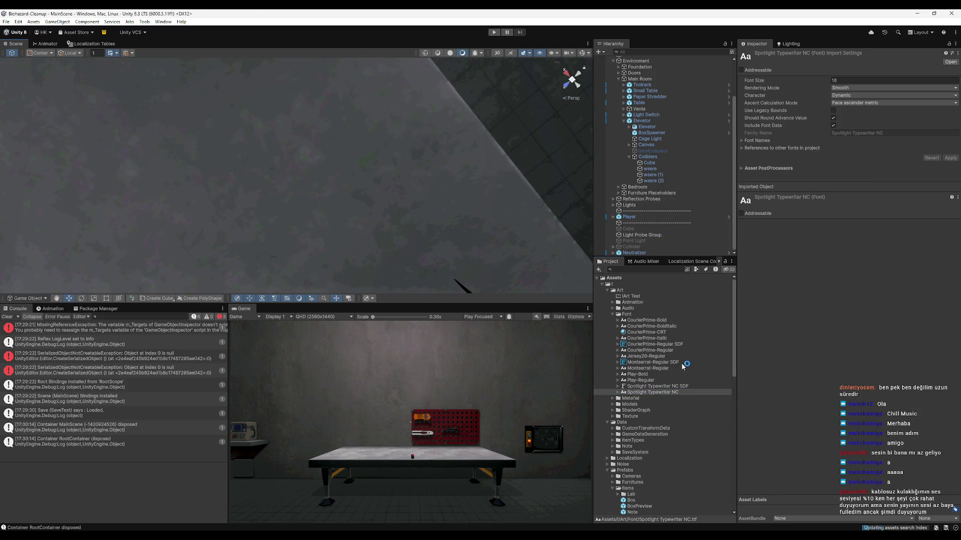
Open the Note prefab, select its Text (TMP) object, and try assigning the SDF asset.
click(679, 386)
mouse_move(400, 190)
mouse_down()
mouse_move(313, 129)
mouse_move(423, 155)
mouse_move(500, 274)
mouse_up()
click(651, 387)
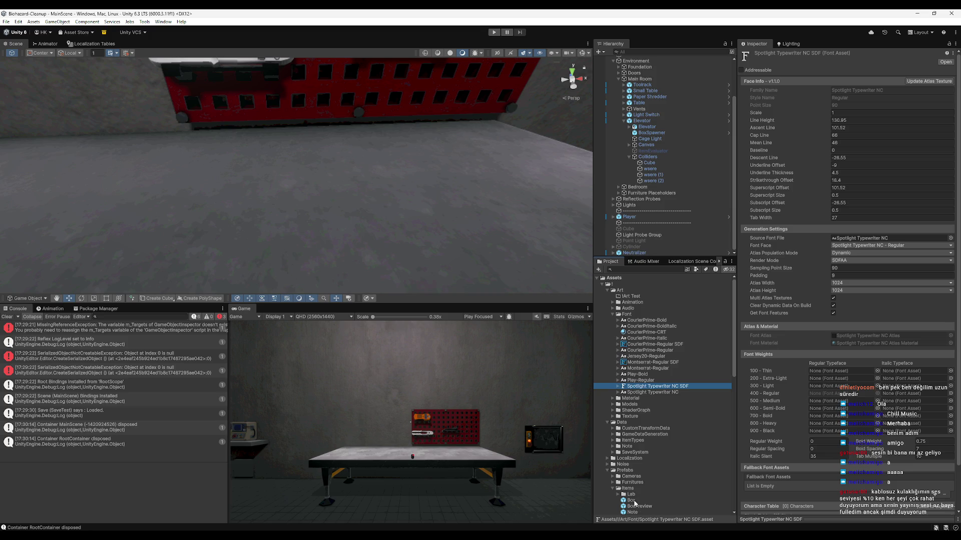
scroll(633, 503, down, 5)
double_click(639, 400)
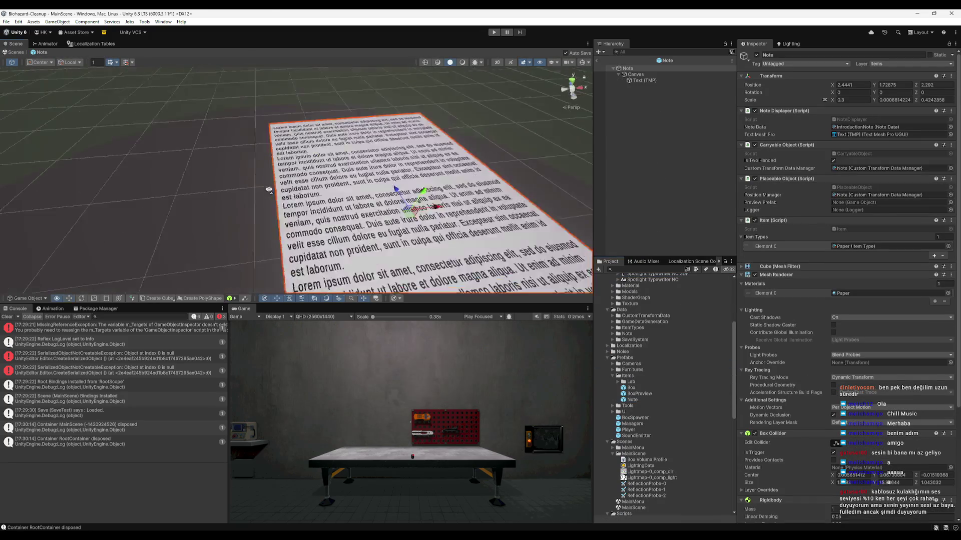
click(645, 80)
mouse_move(497, 134)
mouse_down()
mouse_move(404, 208)
mouse_move(451, 221)
mouse_move(442, 195)
mouse_up()
scroll(650, 358, up, 1)
scroll(650, 357, up, 3)
drag(673, 368, 804, 336)
Delete the Spotlight Typewriter NC SDF asset and create a font asset variant instead.
click(655, 364)
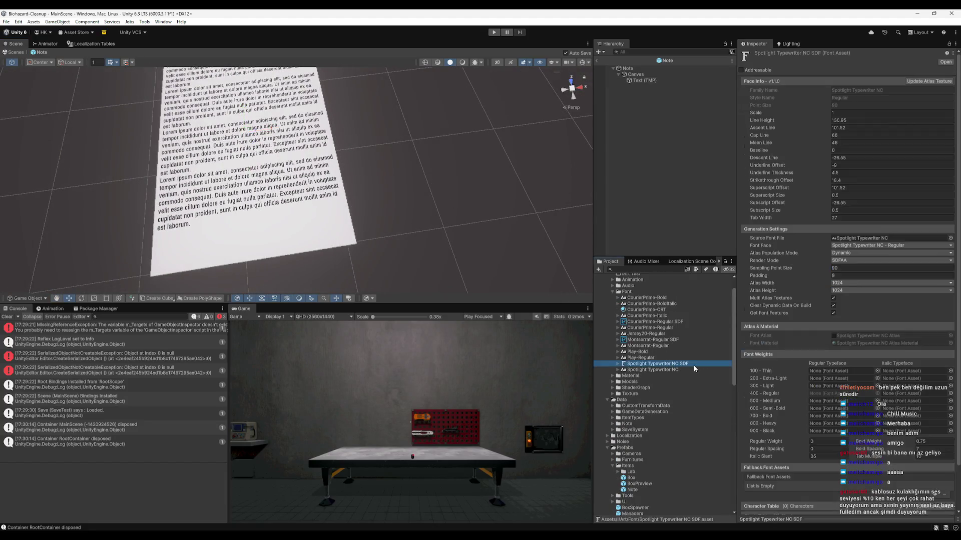
key(Delete)
key(Return)
right_click(681, 363)
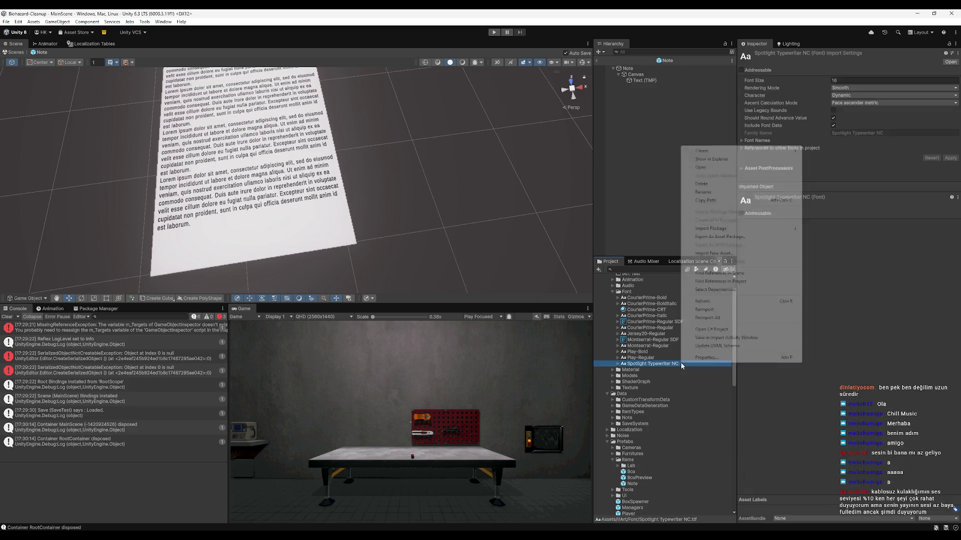
mouse_move(715, 150)
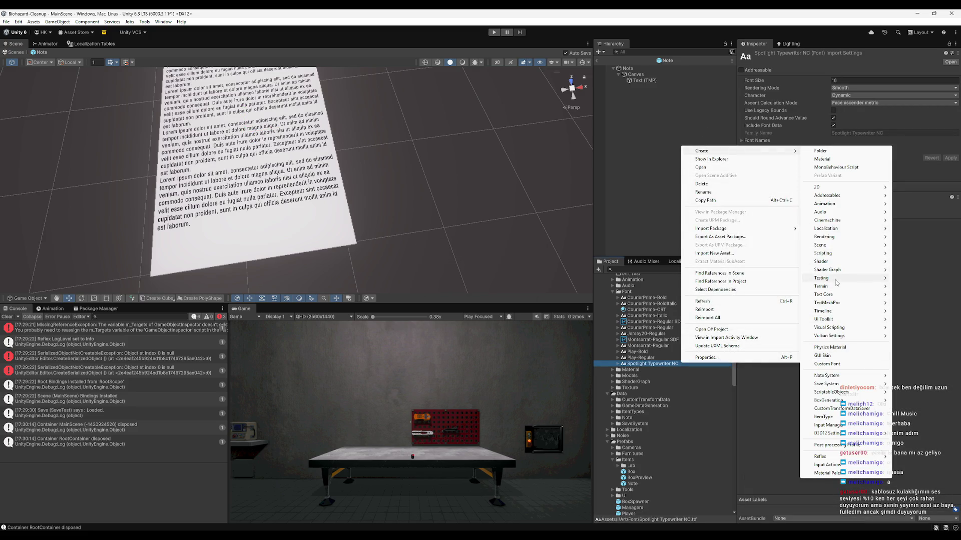
mouse_move(833, 302)
mouse_move(922, 304)
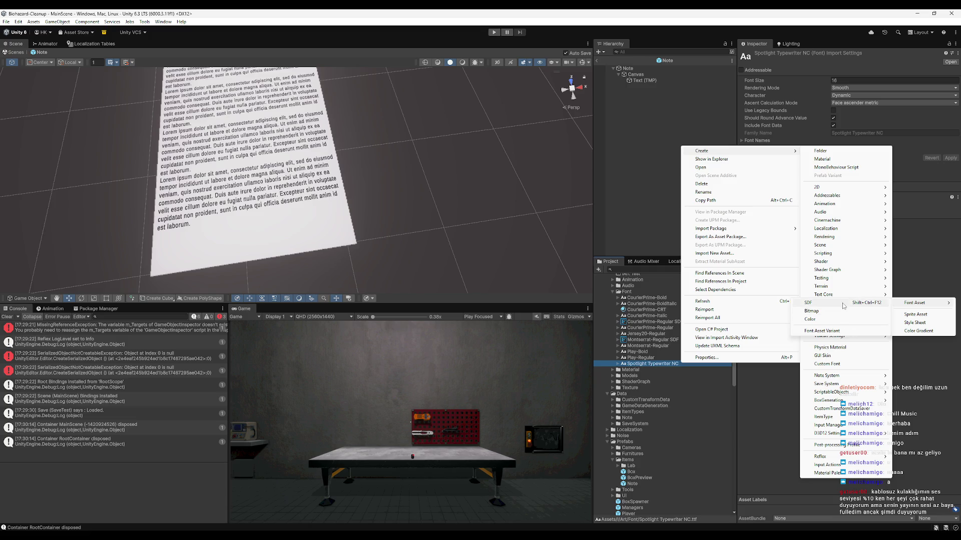
click(840, 333)
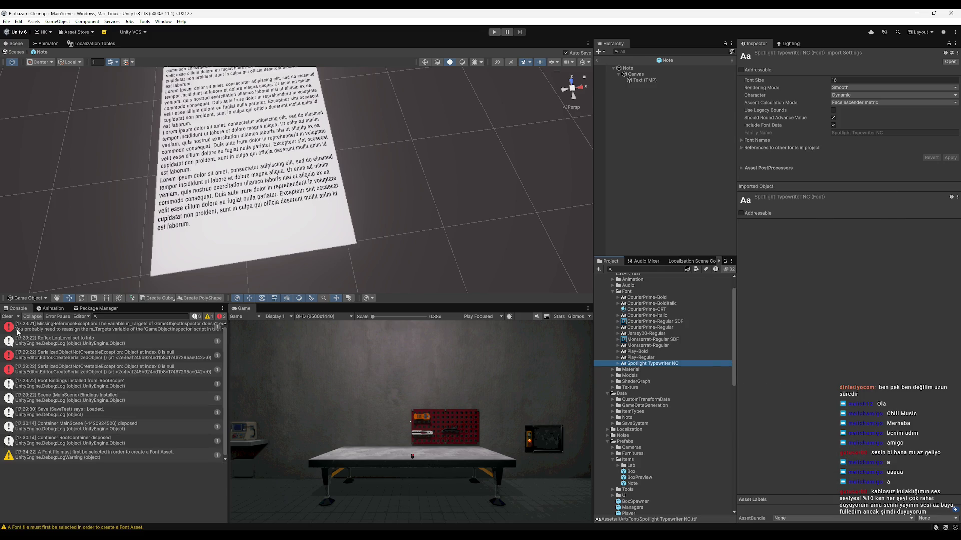
click(7, 316)
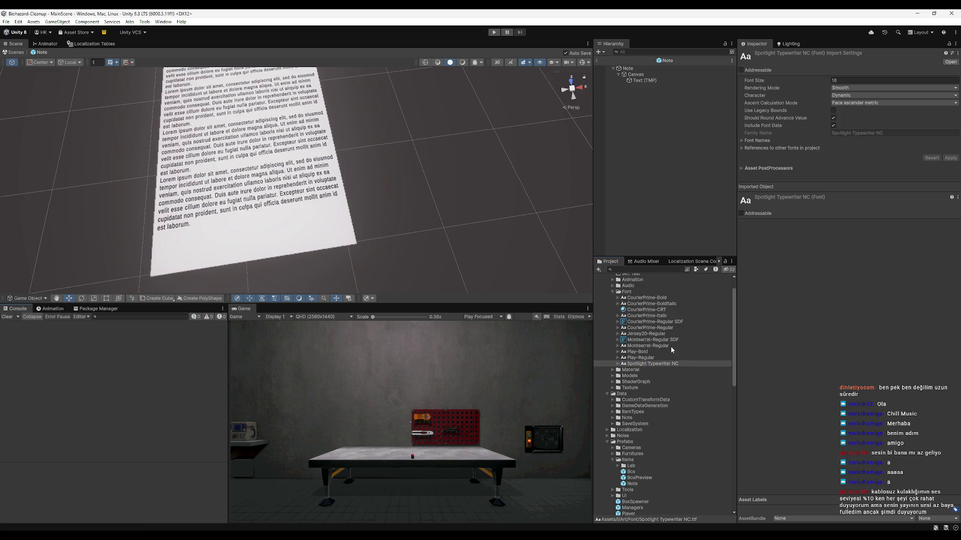
Create a new Spotlight Typewriter NC SDF font asset and select the Note object.
right_click(664, 364)
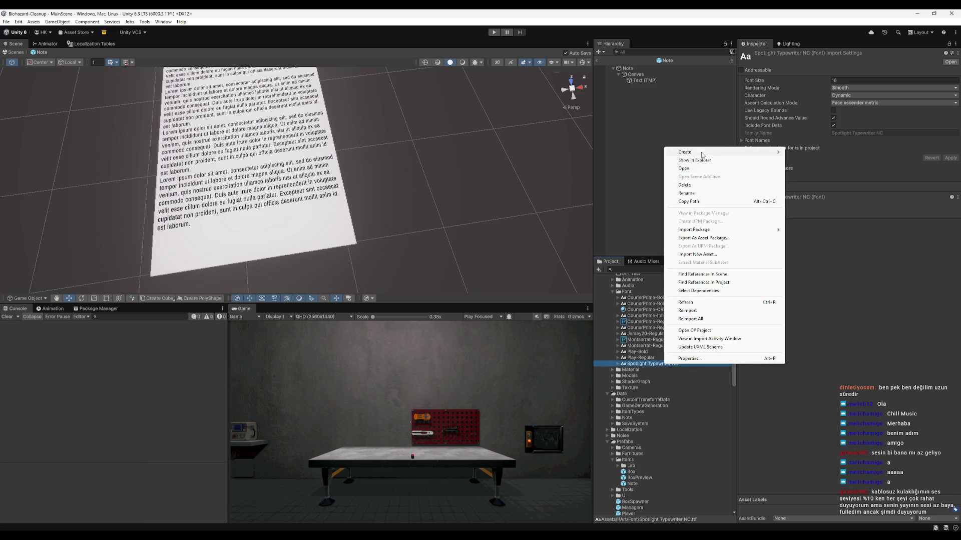
mouse_move(899, 304)
click(862, 303)
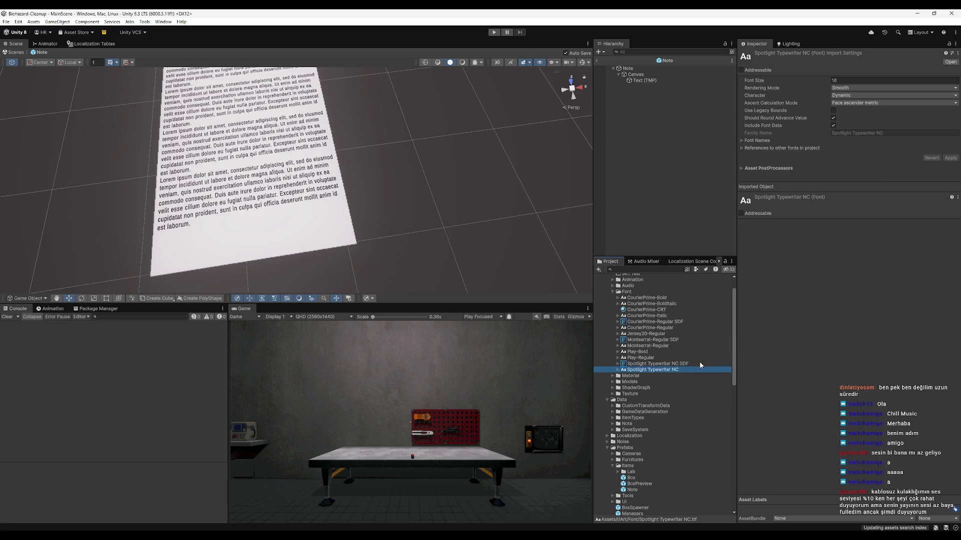
click(216, 202)
Assign Spotlight Typewriter NC SDF as the Font Asset of the note's Text (TMP).
click(640, 81)
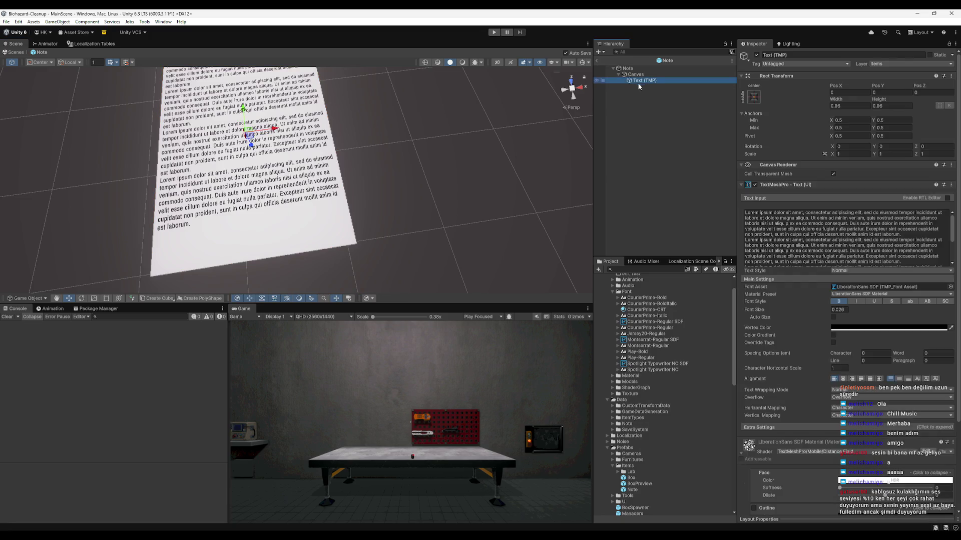
mouse_move(675, 365)
mouse_down()
mouse_move(811, 305)
mouse_move(881, 287)
mouse_up()
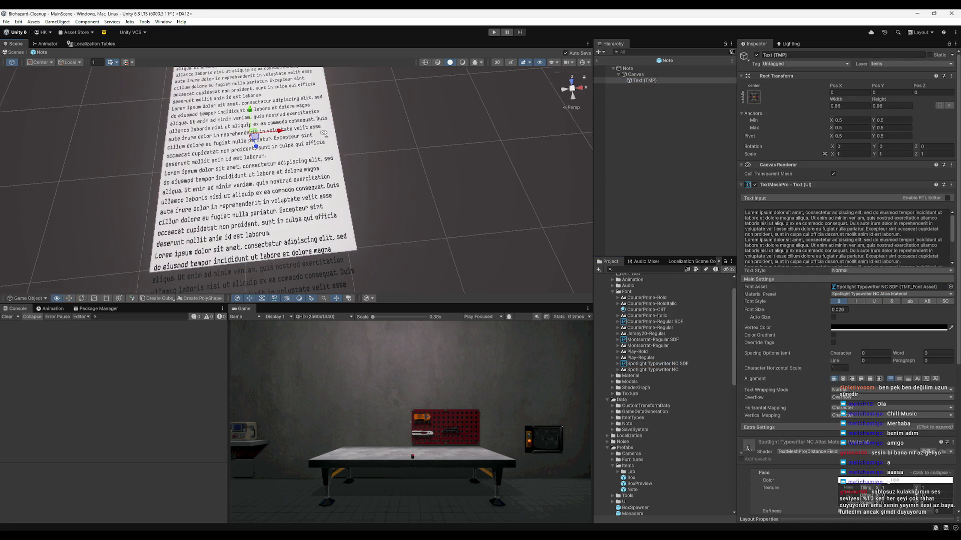
scroll(326, 177, down, 5)
scroll(851, 250, down, 3)
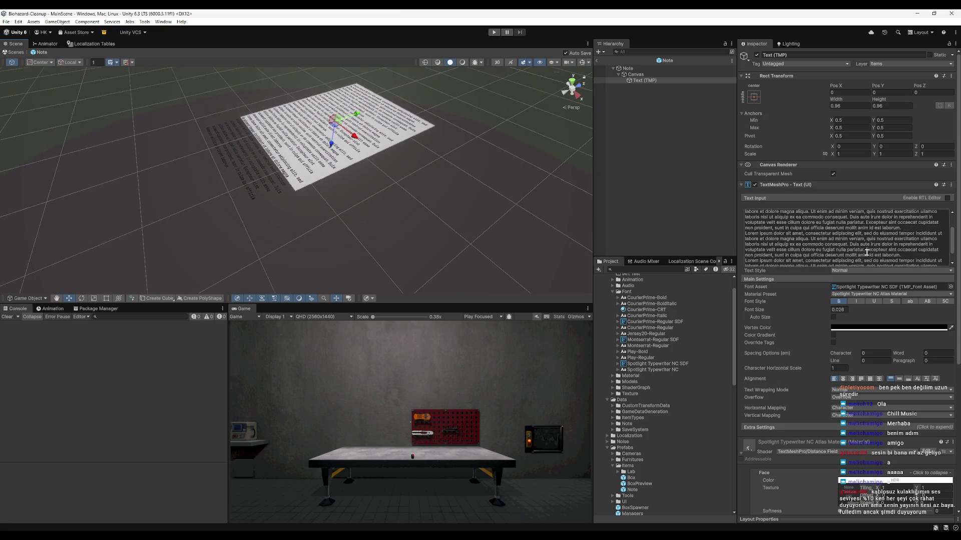
Delete the last Lorem ipsum paragraph from the body text and save the prefab.
click(901, 259)
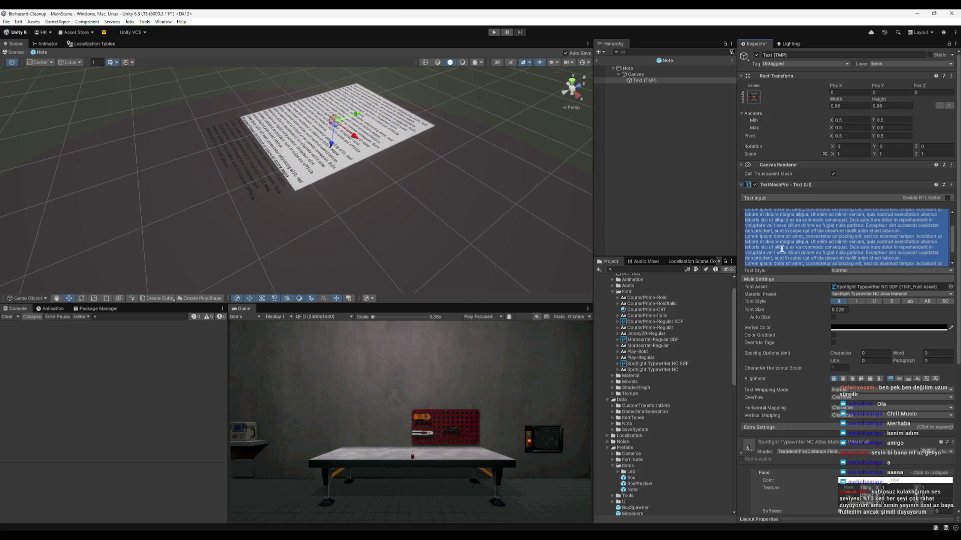
click(899, 257)
mouse_move(915, 264)
mouse_down()
mouse_move(896, 252)
mouse_move(746, 242)
mouse_up()
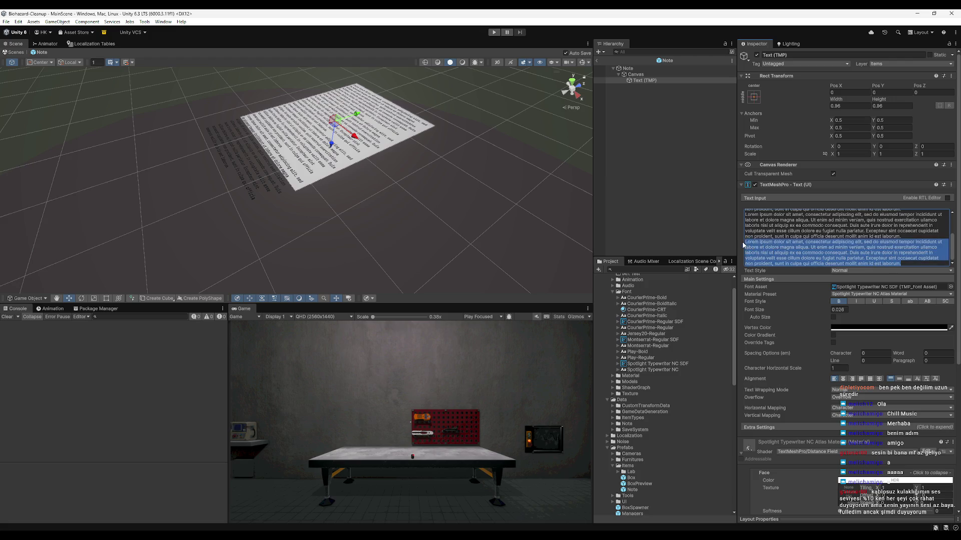
key(BackSpace)
scroll(377, 190, up, 5)
key(ctrl+s)
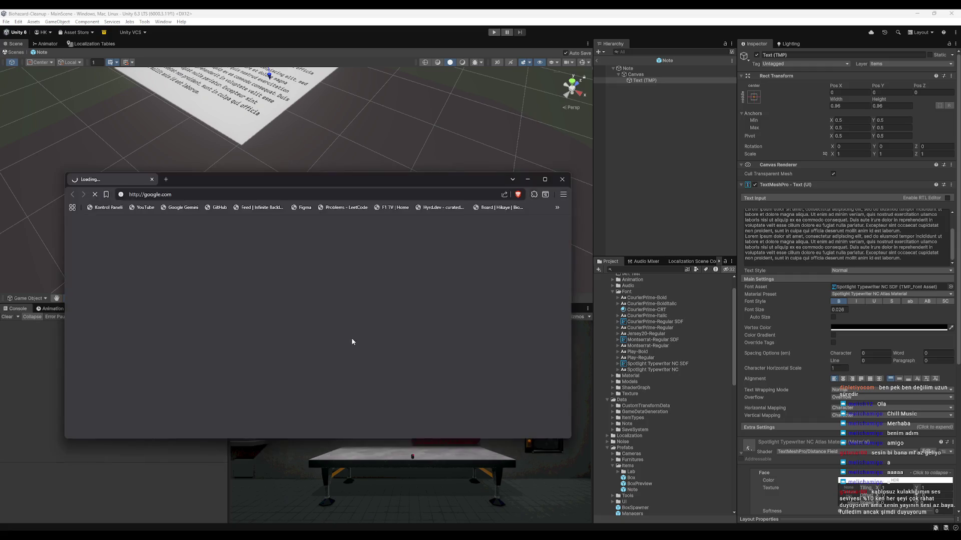
Maximize the browser, search 'dakt', and open Font Tr's Spotlight Typewriter NC page.
drag(282, 183, 364, 8)
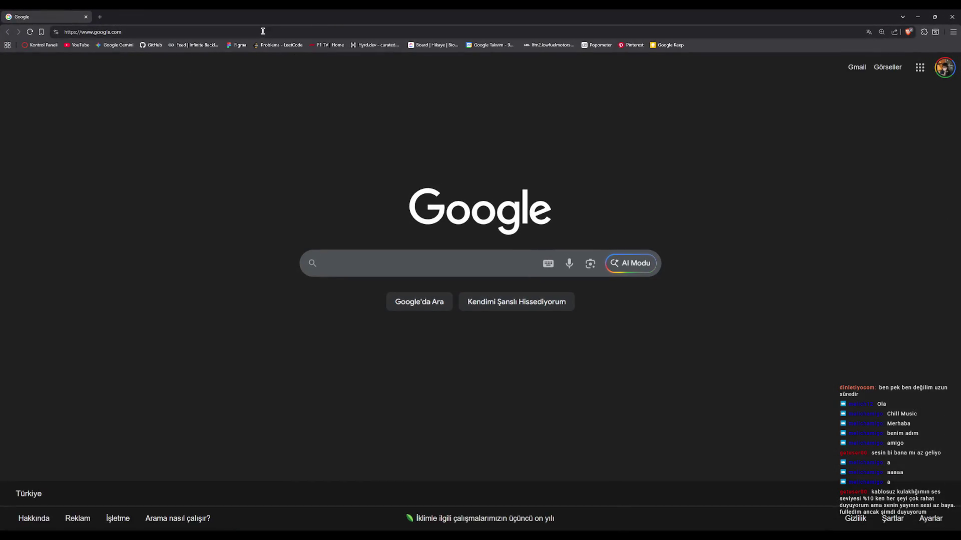
click(797, 33)
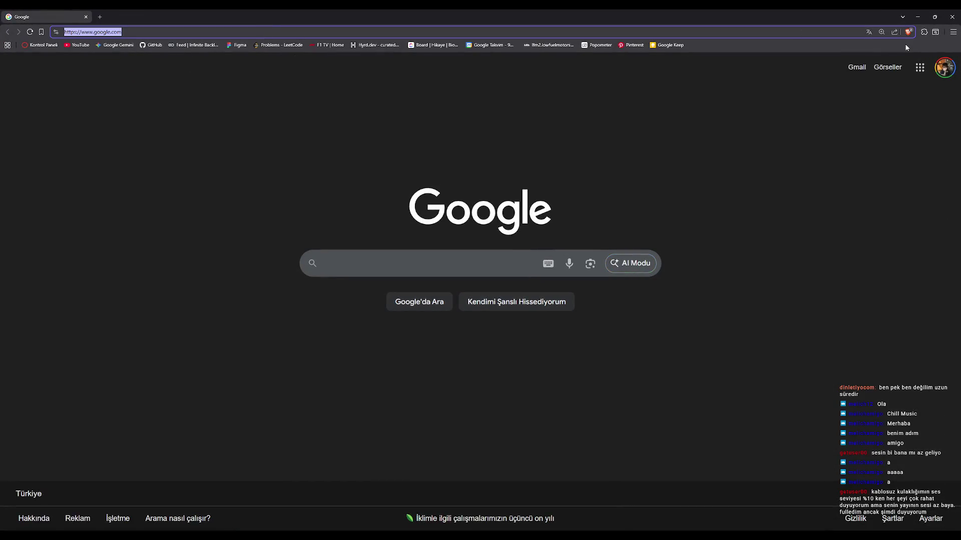
text(dakt)
key(Return)
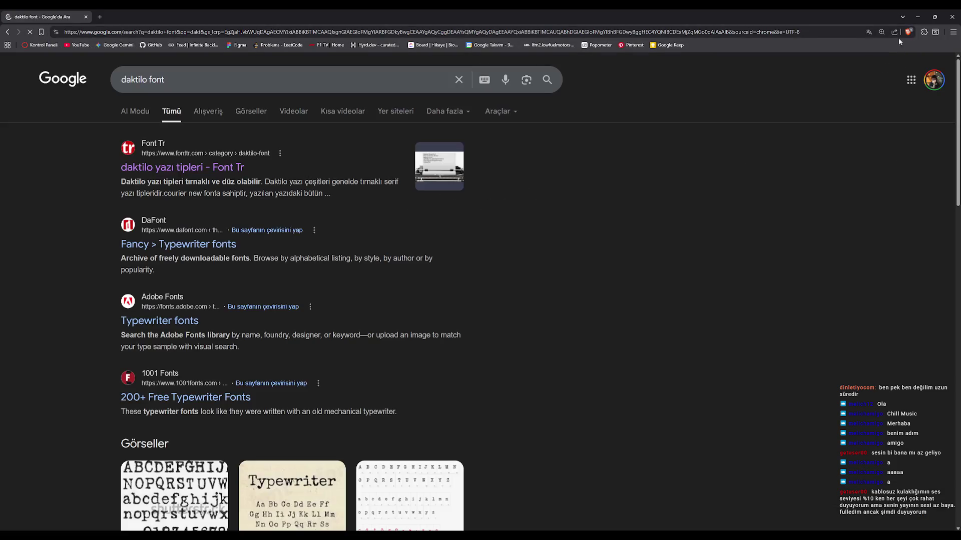
click(141, 170)
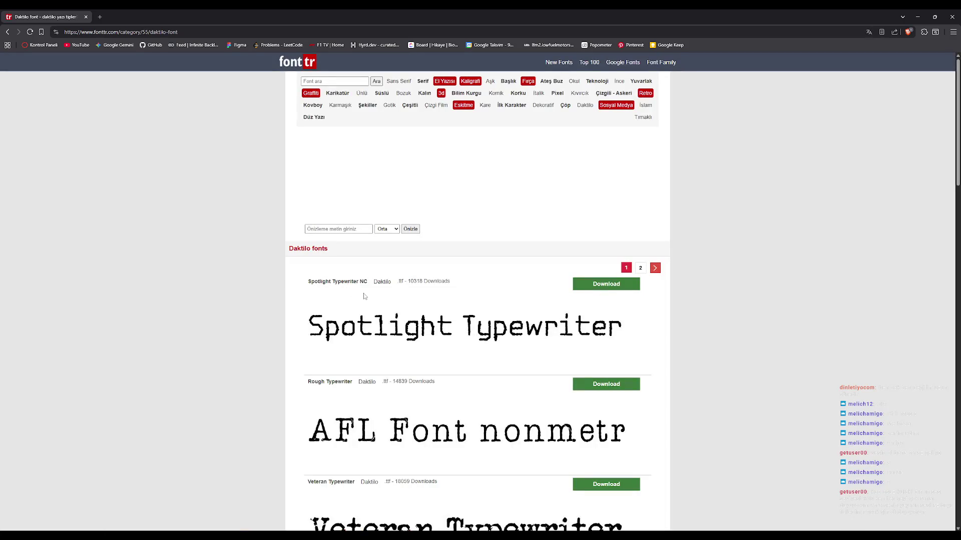
click(378, 320)
Scroll past the character set to the download link and highlight the font name.
scroll(383, 326, down, 4)
scroll(395, 320, down, 8)
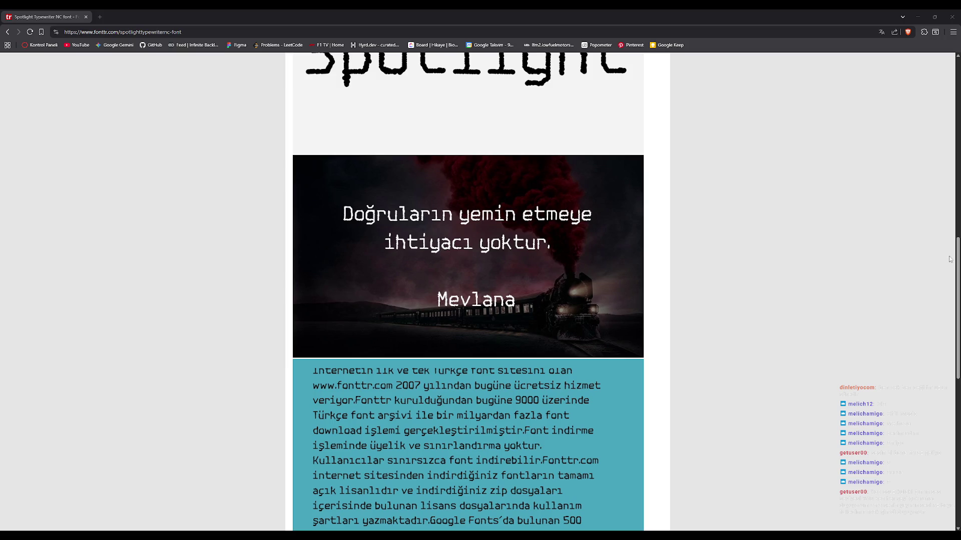
mouse_move(954, 275)
mouse_down()
mouse_move(955, 371)
mouse_move(954, 283)
mouse_up()
scroll(834, 195, down, 1)
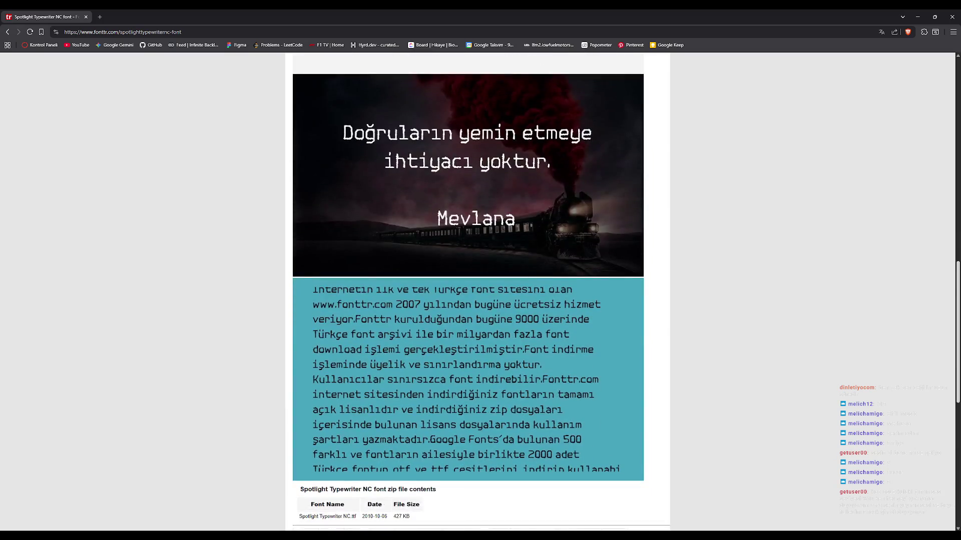
scroll(594, 157, down, 2)
scroll(470, 345, down, 5)
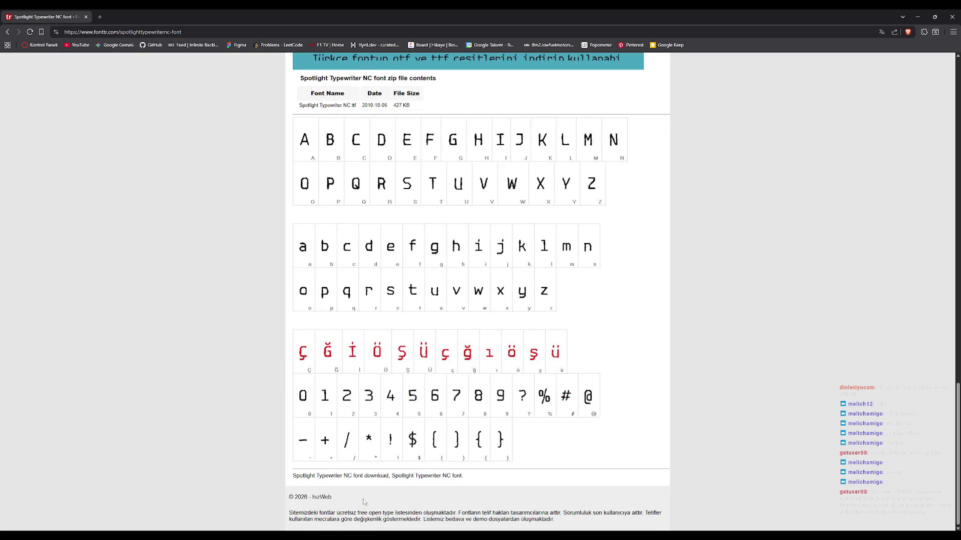
drag(461, 481, 371, 484)
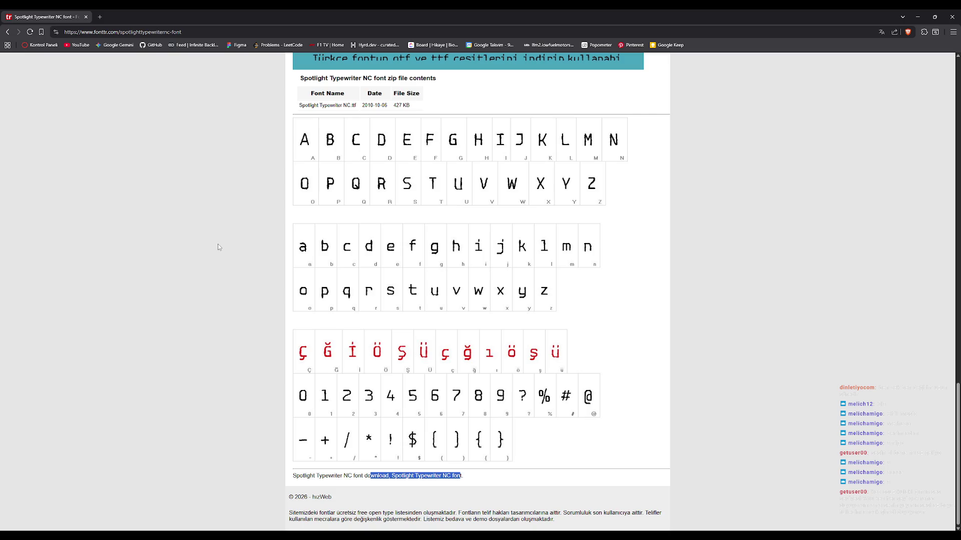
click(100, 16)
Search whether Spotlight Typewriter NC is free for commercial use, then search for '1001 fonts'.
text(i)
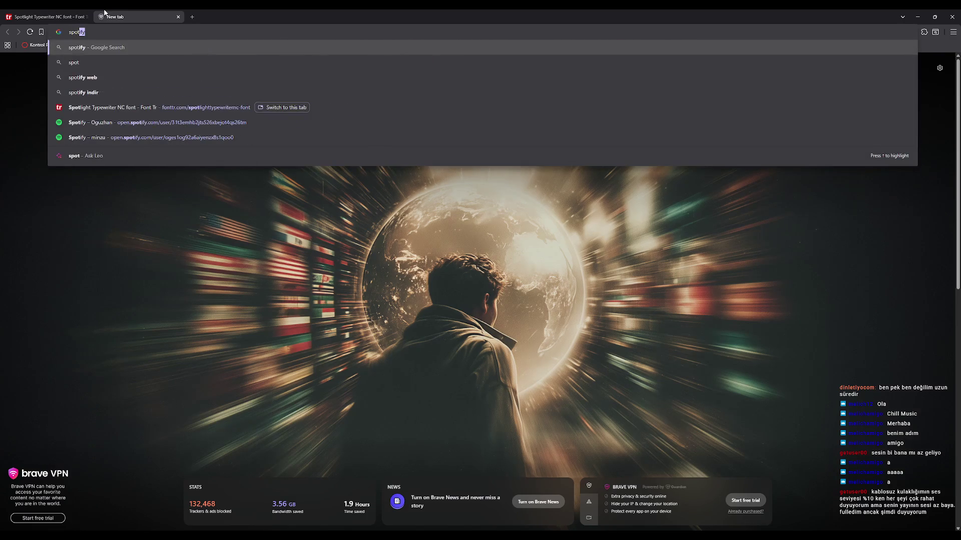
text(s spotl)
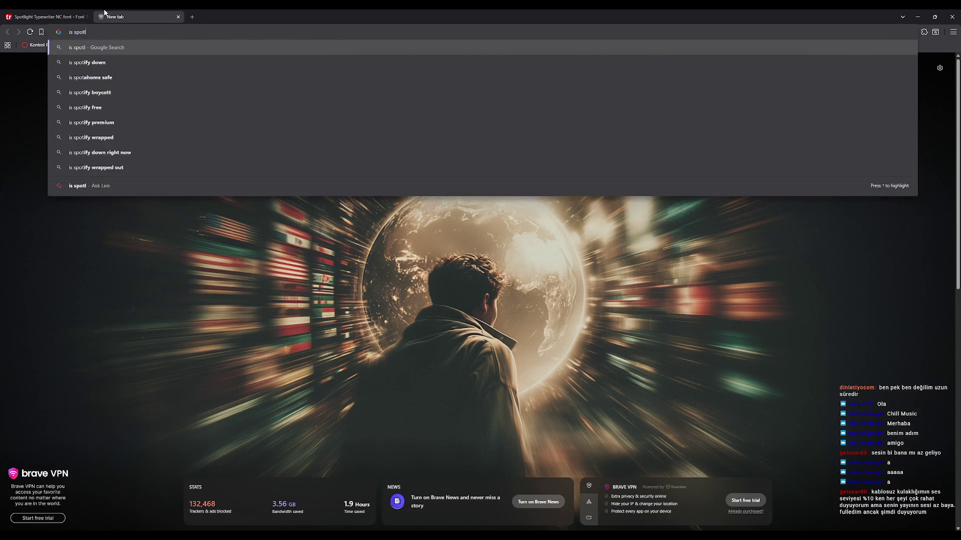
text(ight typ)
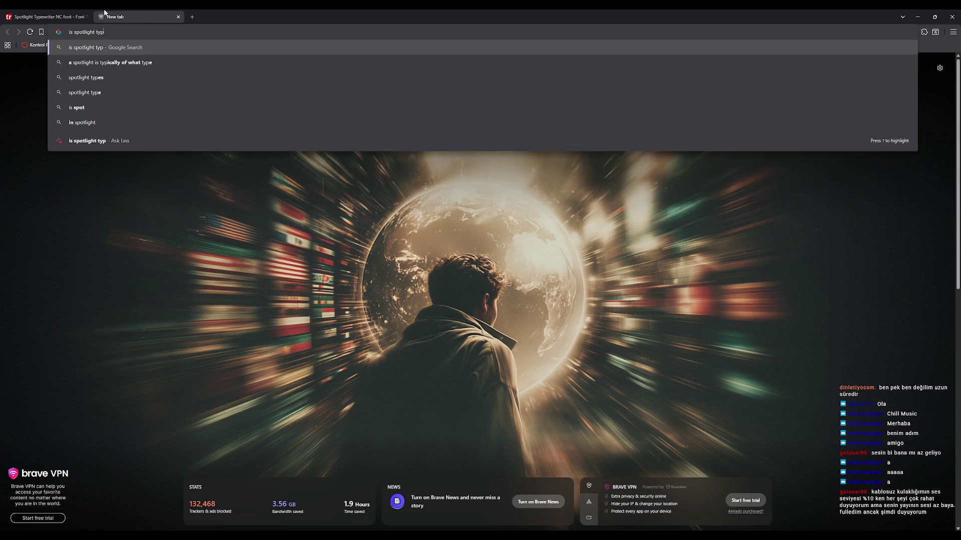
text(ewrite)
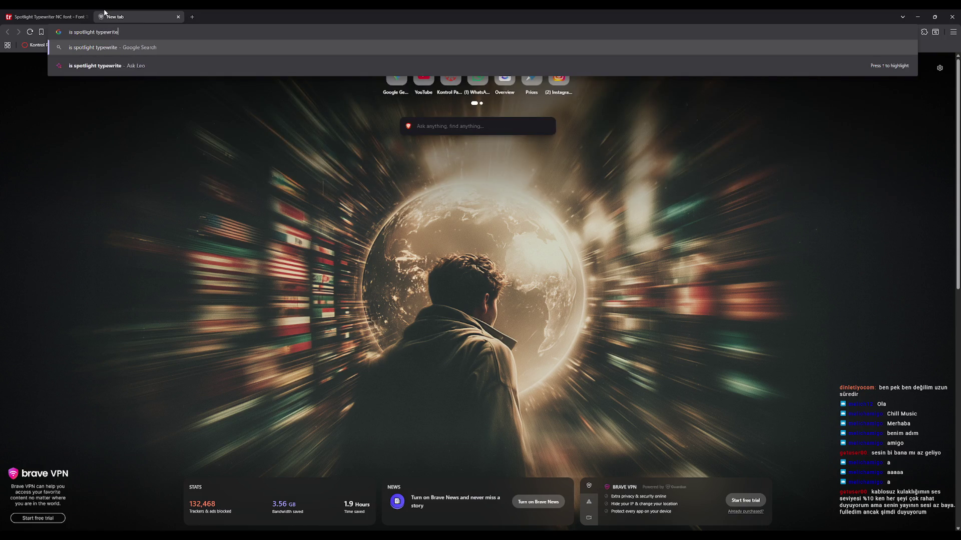
text(r nc font )
text(free)
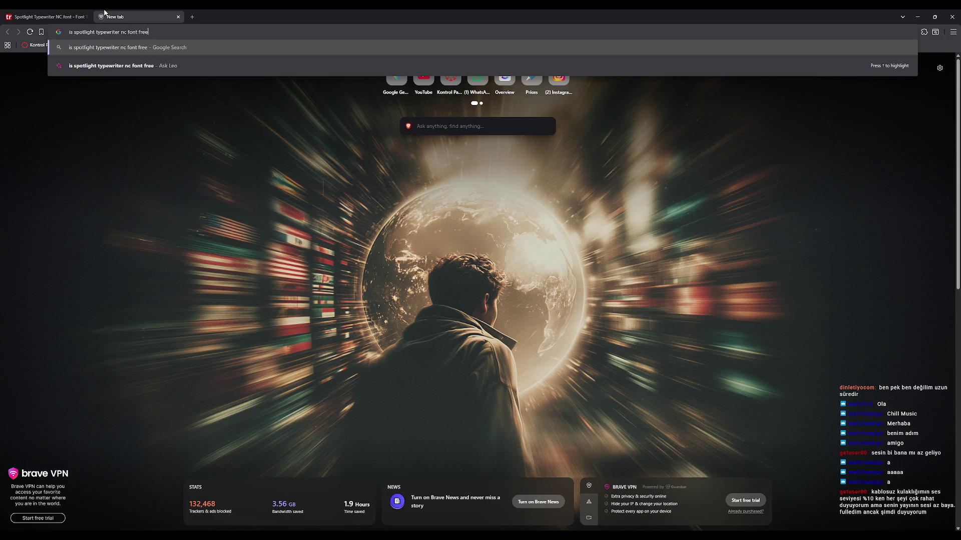
text( for commercial use)
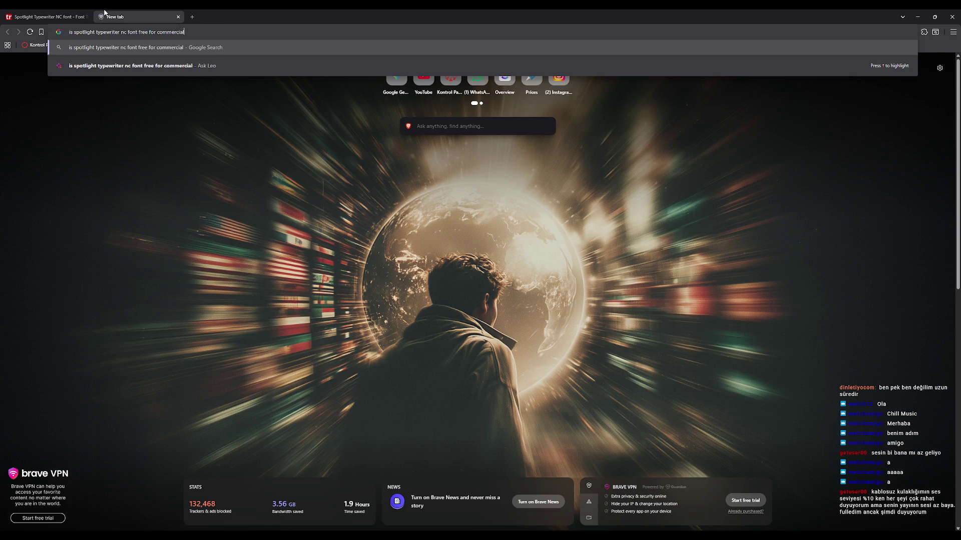
key(Return)
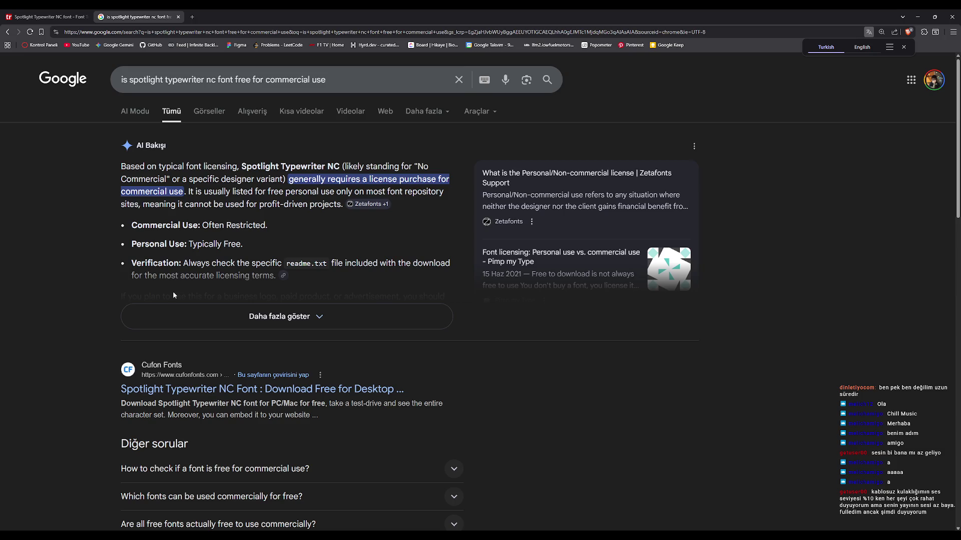
key(ctrl+Tab)
key(ctrl+l)
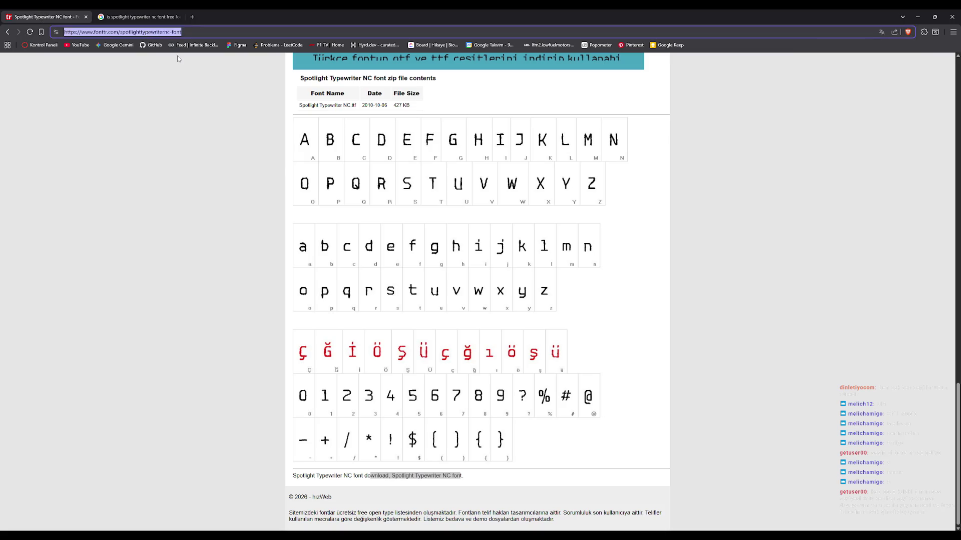
text(1001 fonts)
key(Return)
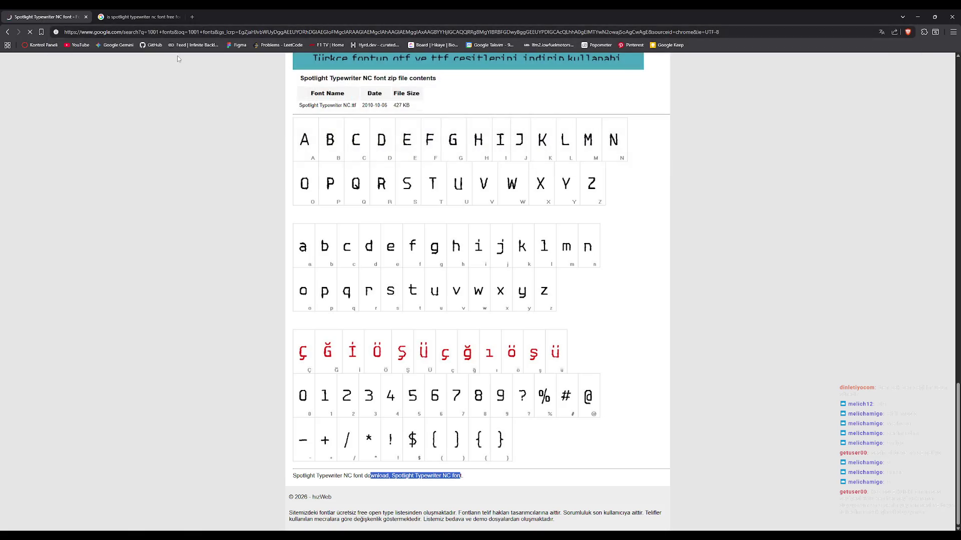
On 1001 Fonts, search 'typewriter' and filter to commercial-free fonts.
click(166, 173)
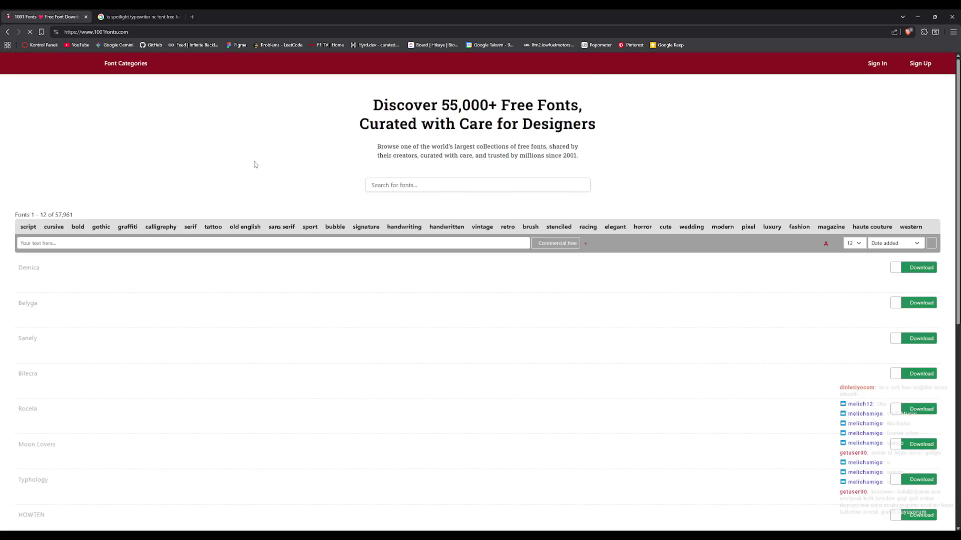
text(typewriter)
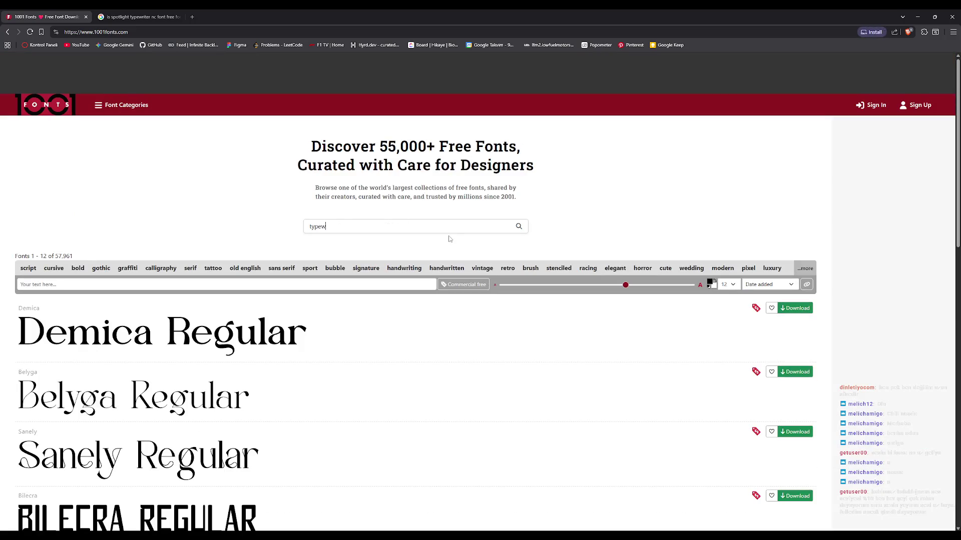
key(Return)
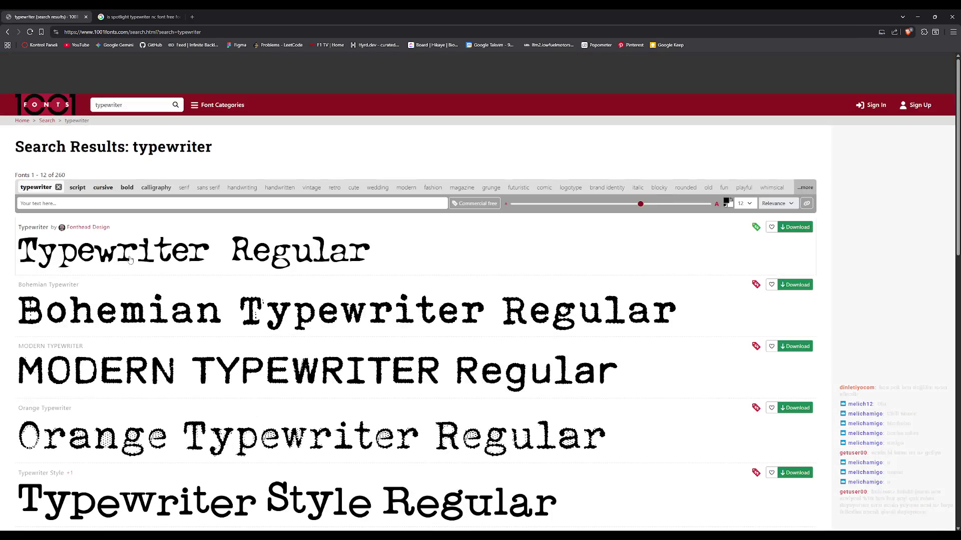
click(476, 204)
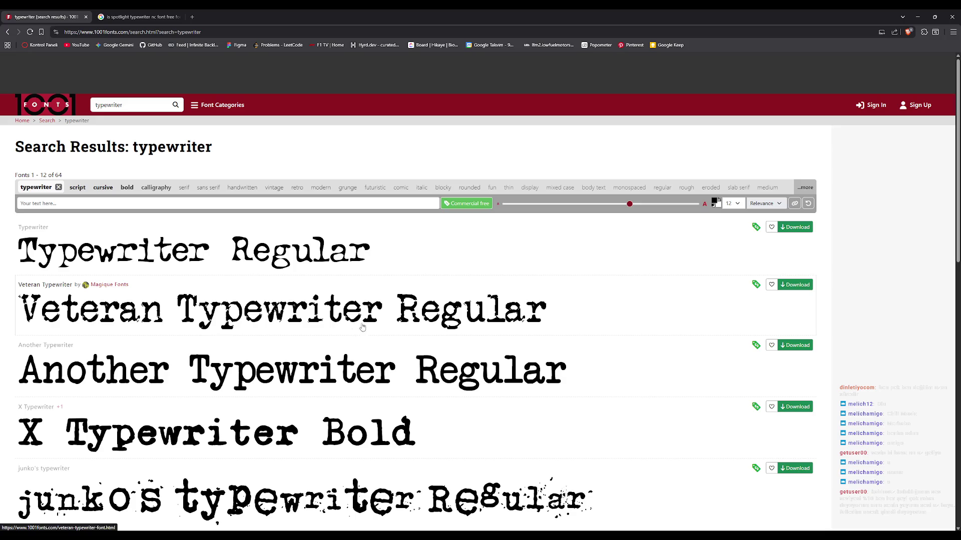
Save veteran-typewriter.zip to Downloads and select the Spotlight Typewriter NC assets in Unity.
click(802, 286)
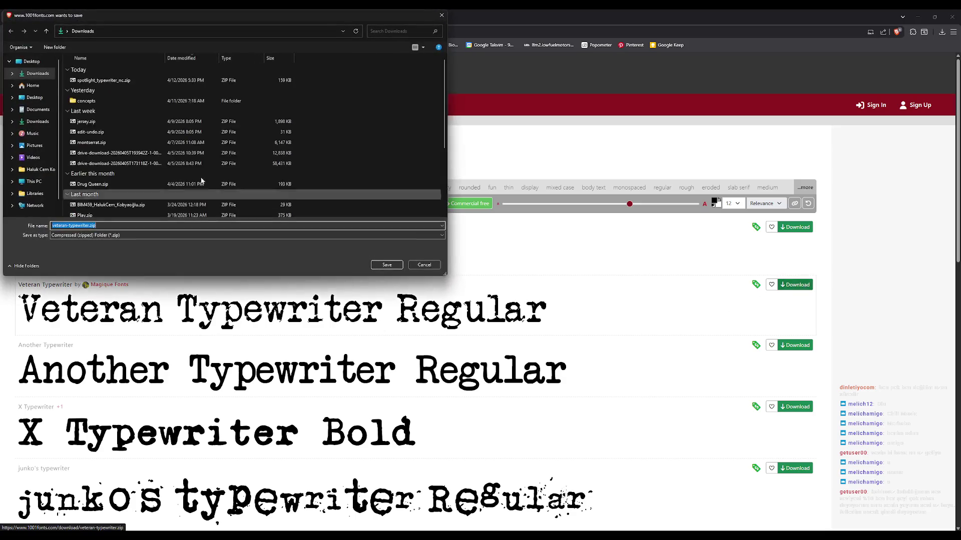
click(390, 265)
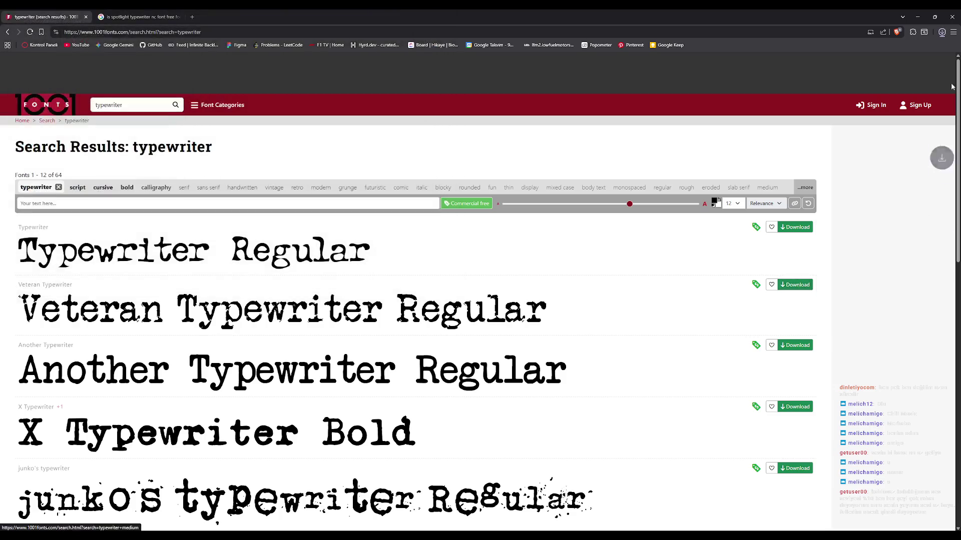
key(alt+Tab)
click(662, 370)
Delete the Spotlight Typewriter NC, Play, Jersey20 and all CourierPrime font assets, including the SDF.
shift+click(661, 364)
ctrl+click(644, 352)
ctrl+click(645, 358)
ctrl+click(642, 335)
ctrl+click(643, 328)
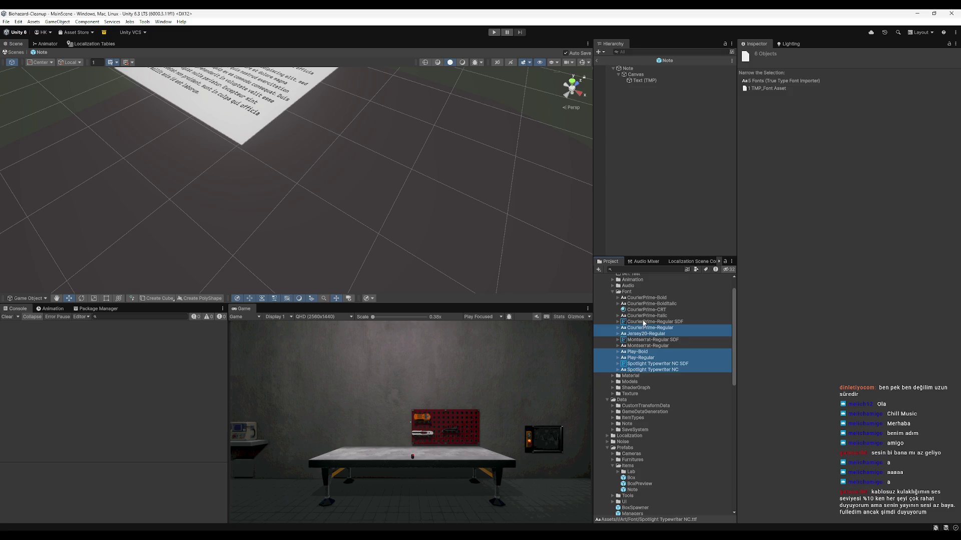
ctrl+click(645, 316)
ctrl+click(645, 310)
ctrl+click(646, 304)
ctrl+click(647, 298)
ctrl+click(650, 323)
key(Delete)
key(Return)
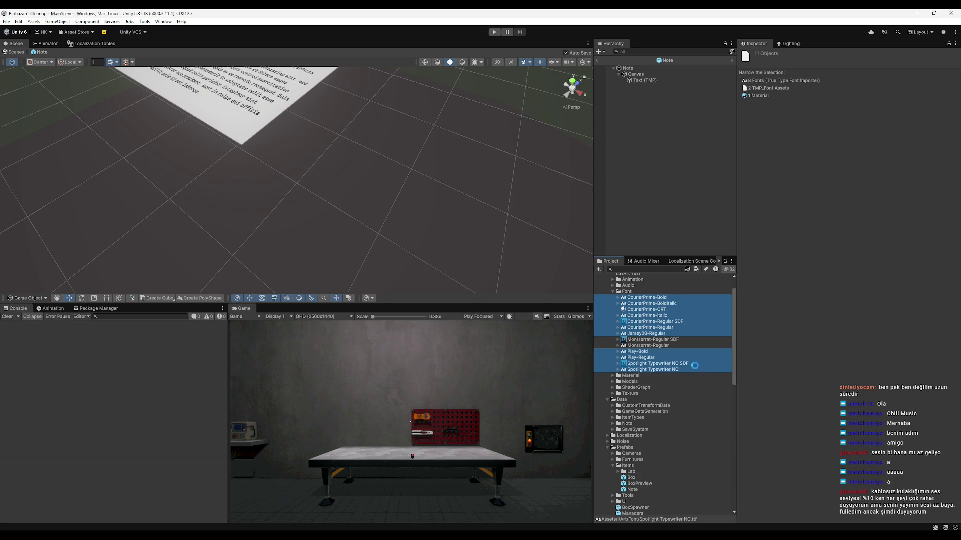
scroll(427, 245, down, 5)
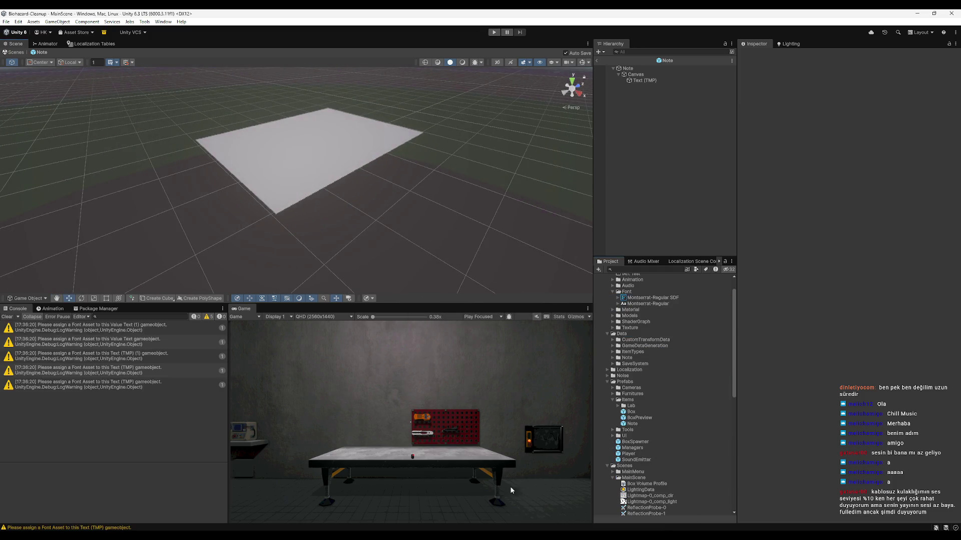
Close the saves folder window and the Spotlight Typewriter archive in 7-Zip.
key(alt+Tab)
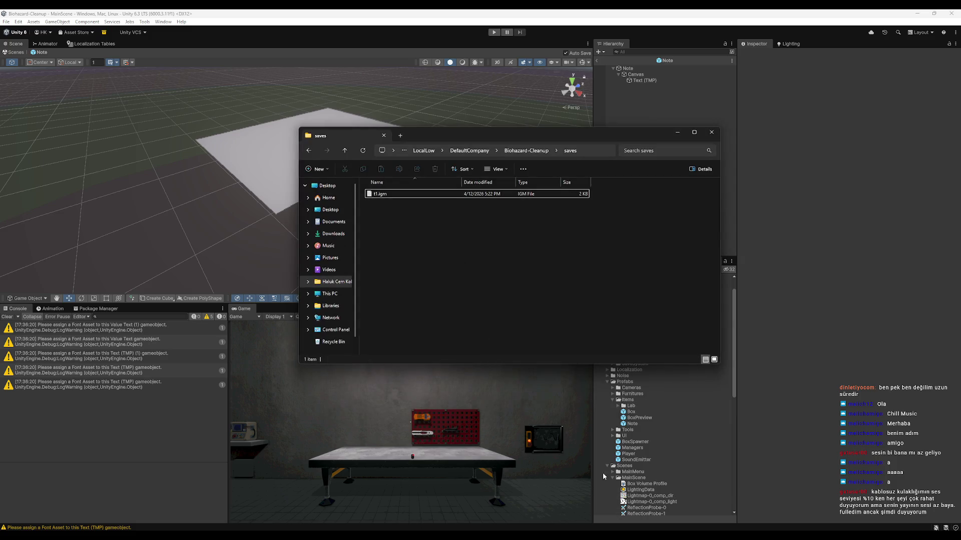
click(711, 132)
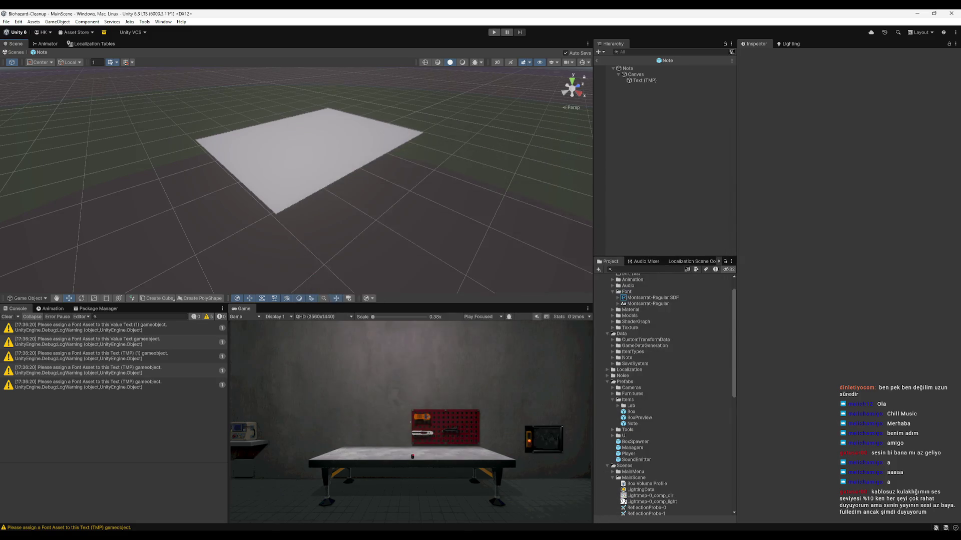
key(alt+Tab)
click(411, 43)
key(alt+Tab)
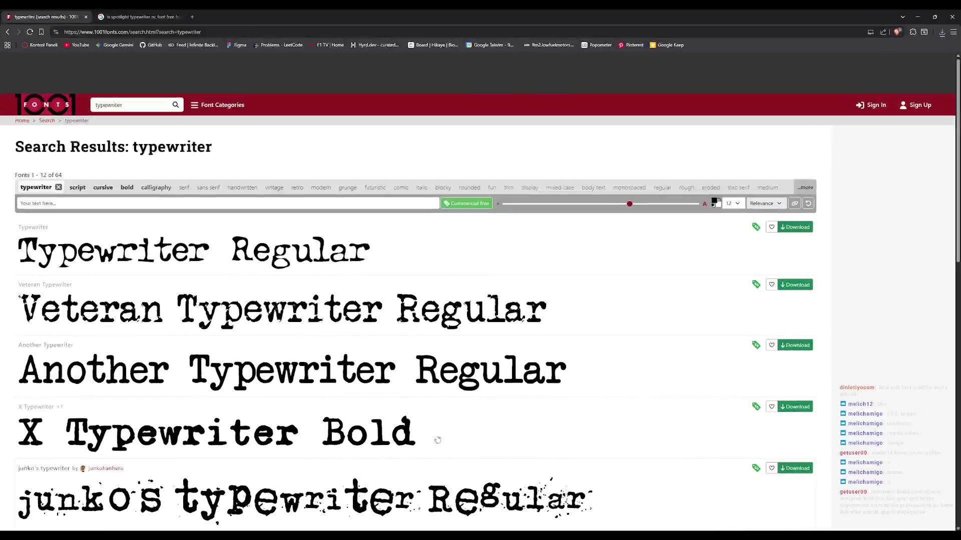
Open veteran-typewriter.zip from the downloads and drag veteran typewriter.ttf into Unity's Font folder.
click(942, 33)
click(866, 60)
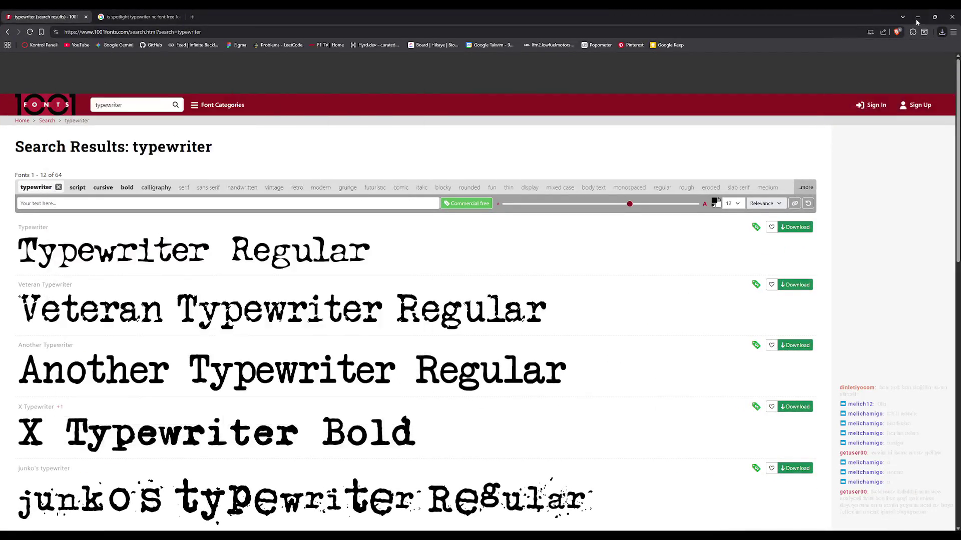
mouse_move(86, 106)
mouse_down()
mouse_move(716, 407)
mouse_move(634, 290)
mouse_up()
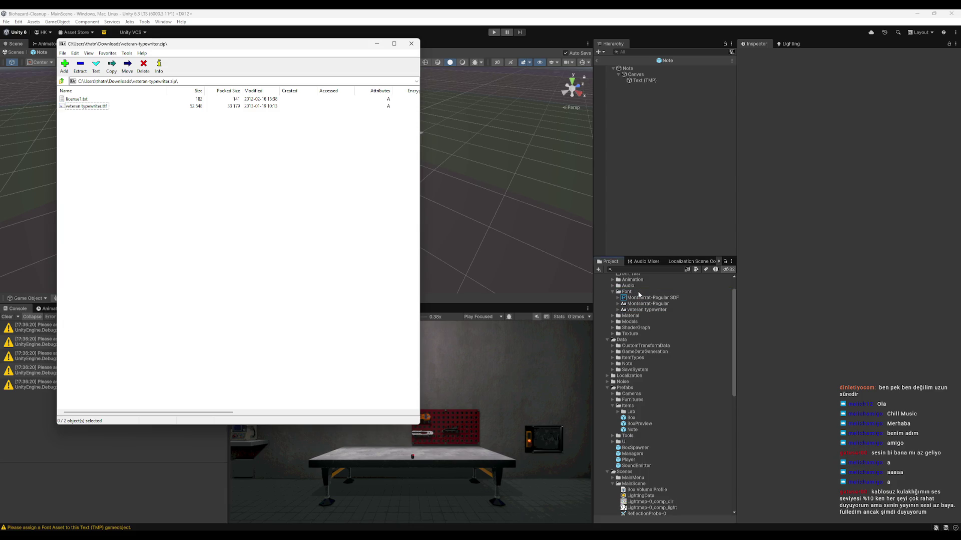
click(636, 310)
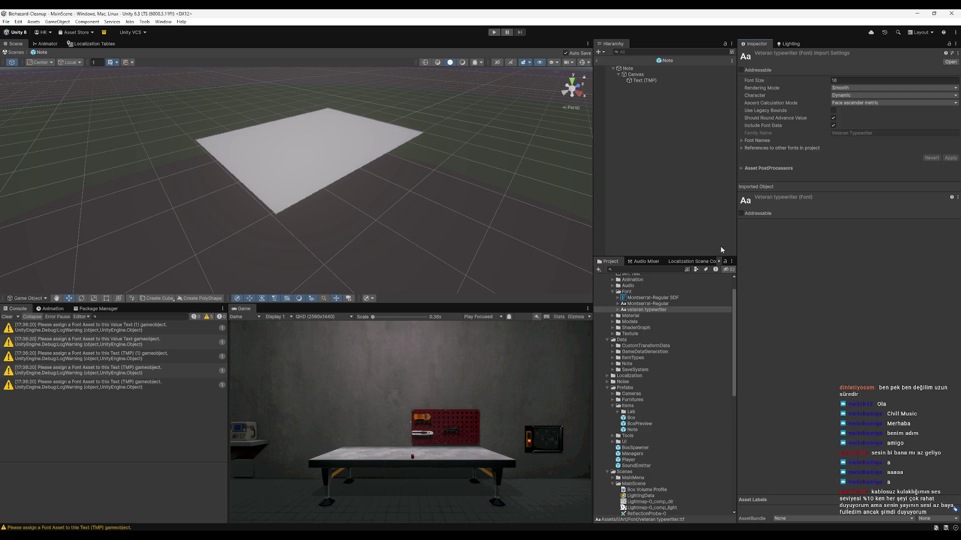
Generate a 'veteran typewriter SDF' TextMeshPro font asset from the Veteran Typewriter font in the Font folder.
click(641, 80)
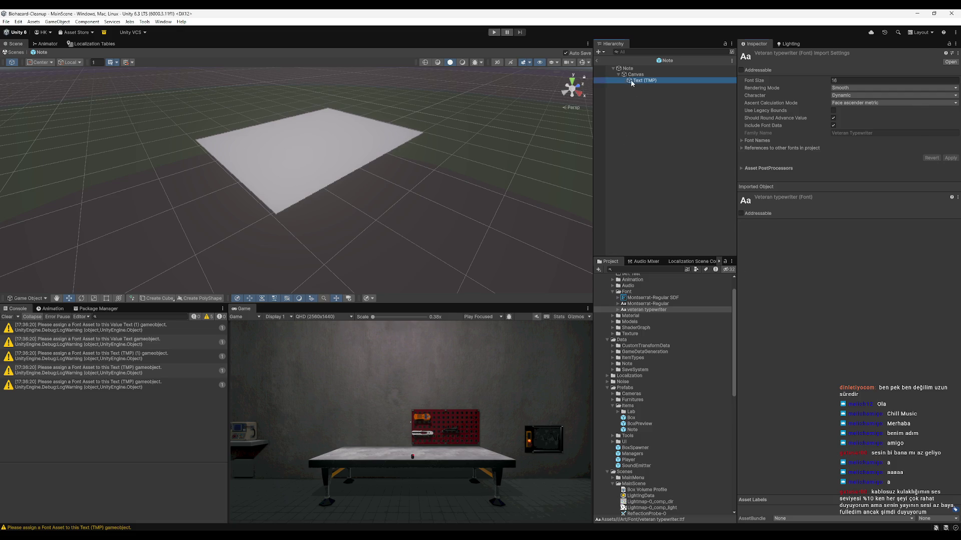
right_click(657, 311)
mouse_move(679, 320)
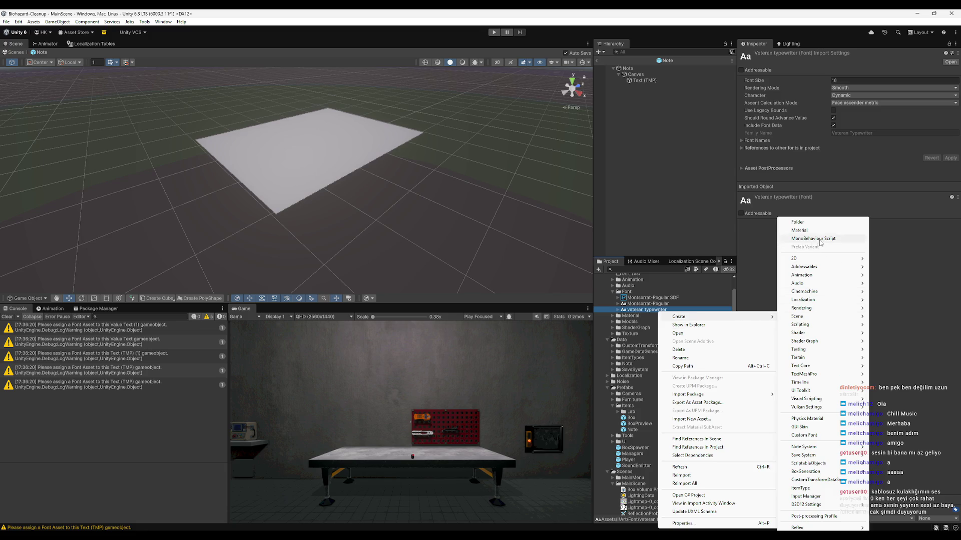
mouse_move(810, 354)
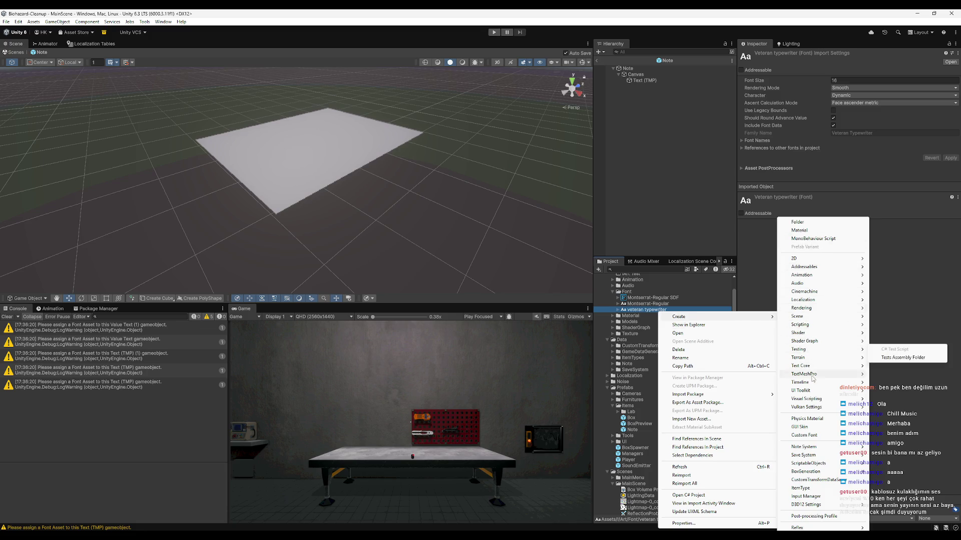
mouse_move(811, 375)
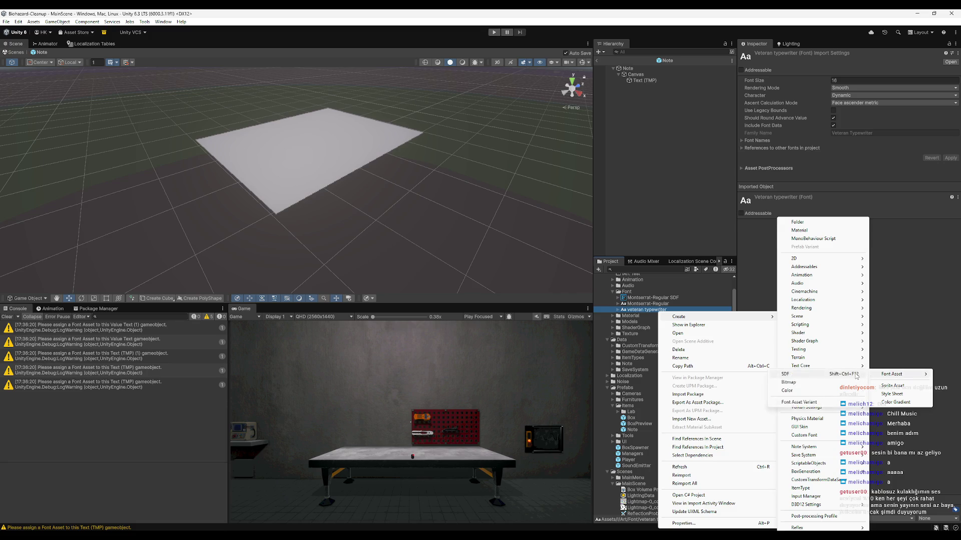
click(893, 374)
click(650, 311)
click(645, 80)
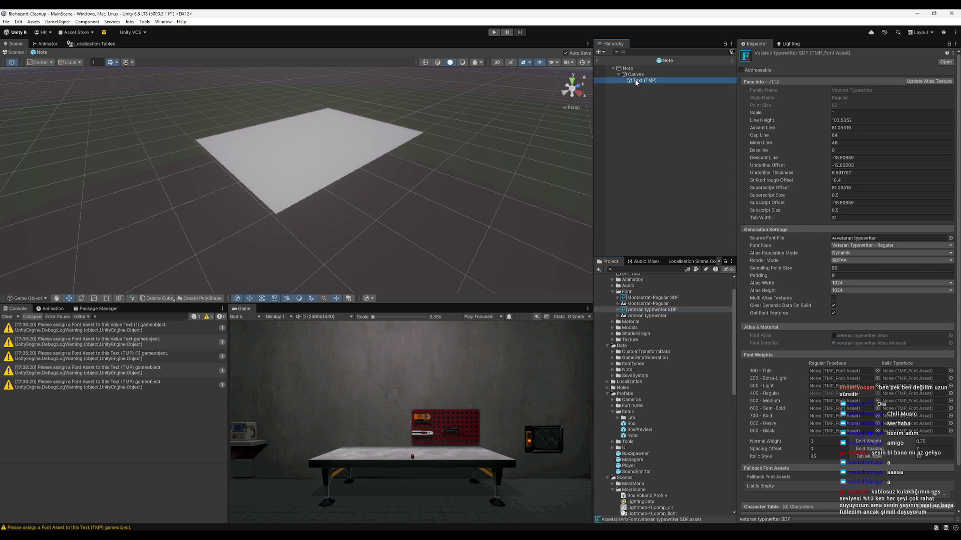
click(648, 306)
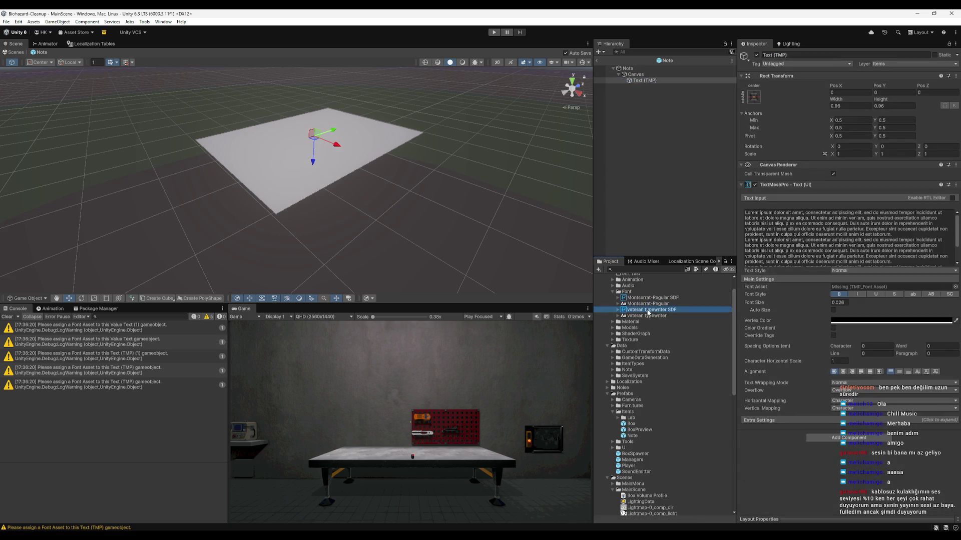
Assign veteran typewriter SDF as the note text's font asset.
drag(882, 291, 882, 291)
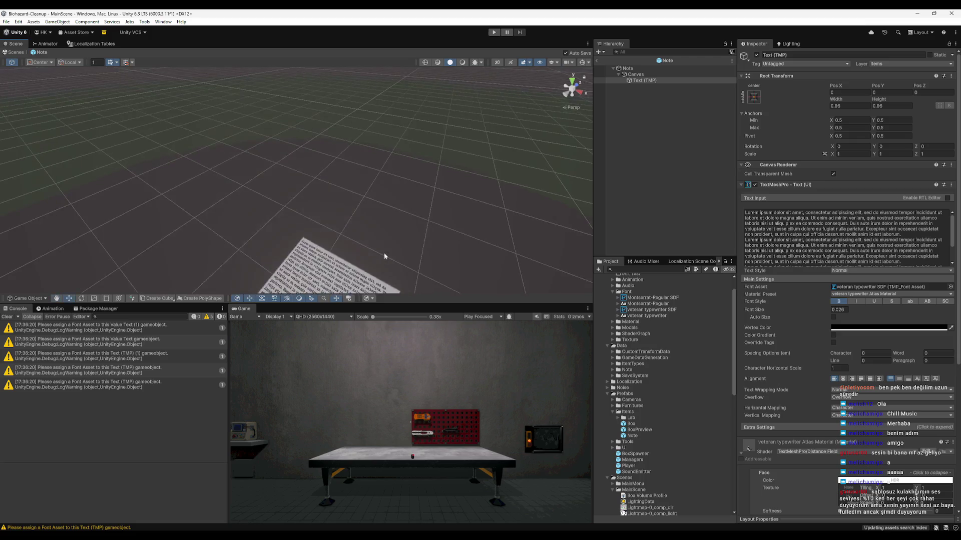
mouse_move(334, 248)
mouse_down()
mouse_move(334, 239)
mouse_move(472, 254)
mouse_move(485, 239)
mouse_up()
scroll(472, 253, up, 5)
scroll(501, 226, down, 4)
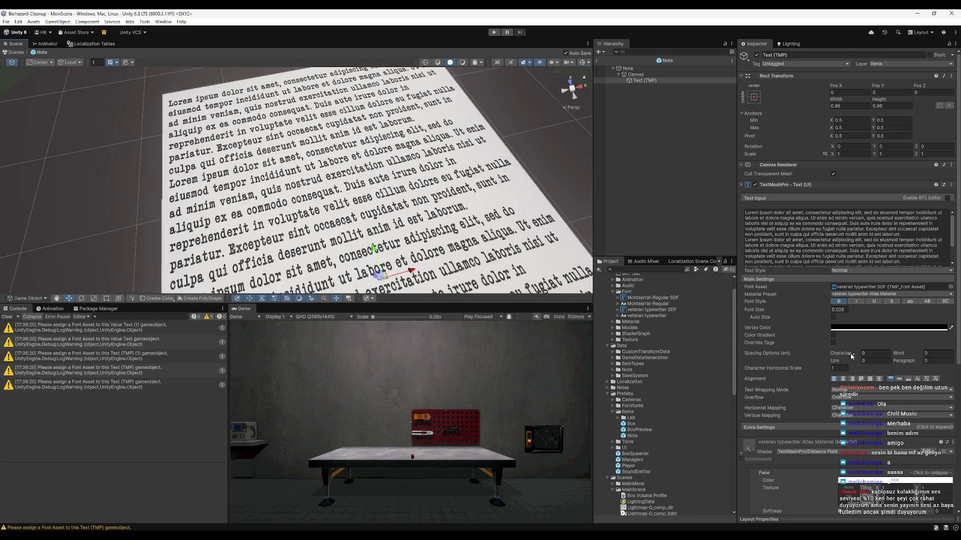
Set the note text's character spacing to 2 and line spacing to 0.75.
drag(853, 354, 875, 344)
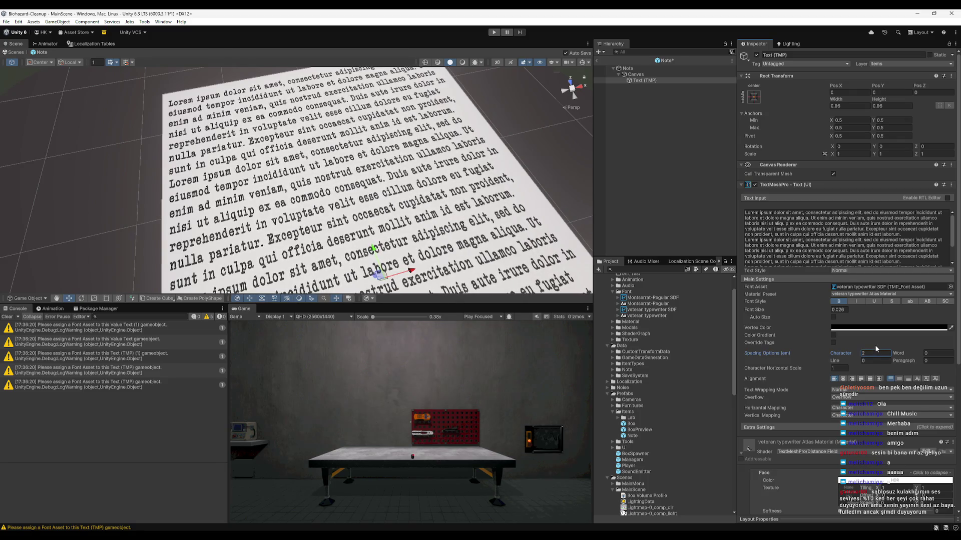
click(863, 354)
text(2)
mouse_move(847, 364)
mouse_down()
mouse_move(863, 356)
mouse_move(853, 359)
mouse_up()
Increase the note text's paragraph spacing to 122.24.
mouse_move(447, 224)
mouse_down()
mouse_move(456, 194)
mouse_move(395, 206)
mouse_up()
scroll(394, 207, down, 2)
scroll(875, 252, down, 1)
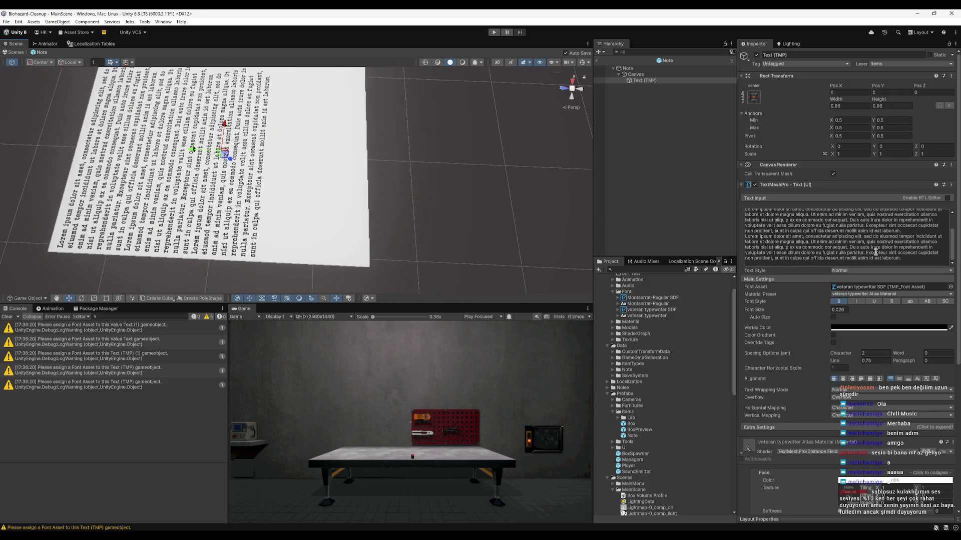
click(905, 258)
click(751, 244)
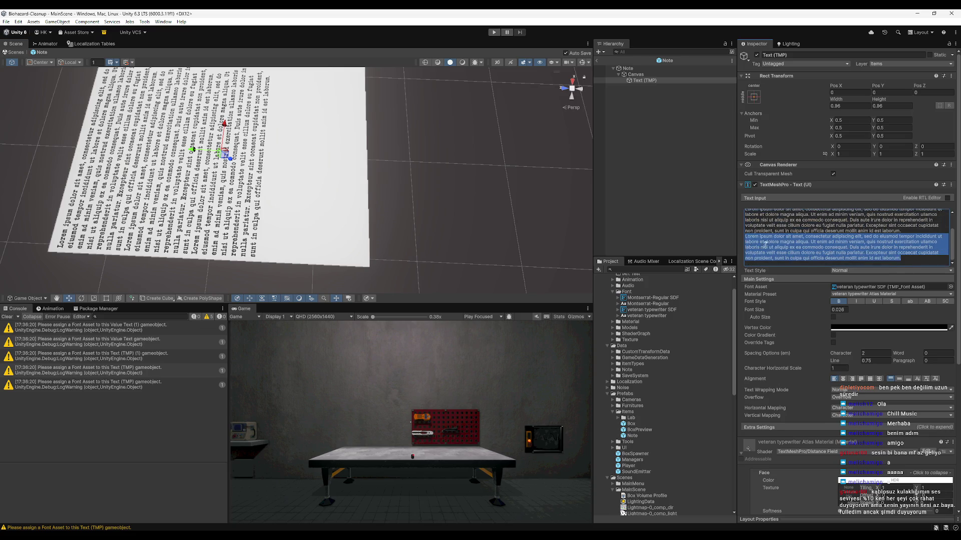
click(922, 265)
mouse_move(491, 226)
mouse_down()
mouse_move(416, 209)
mouse_move(367, 157)
mouse_move(392, 215)
mouse_up()
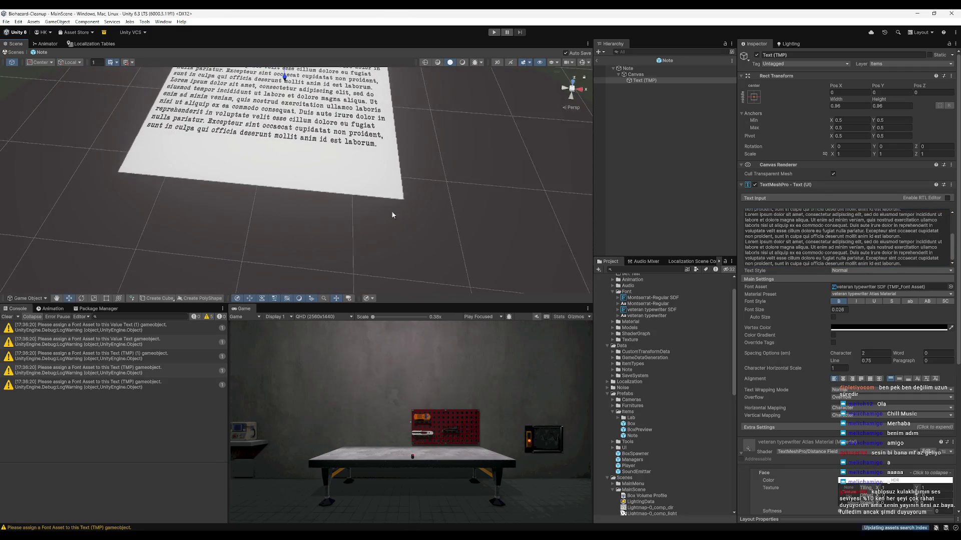
drag(498, 172, 531, 177)
mouse_move(899, 362)
mouse_down()
mouse_move(909, 363)
mouse_move(140, 370)
mouse_move(423, 360)
mouse_move(878, 312)
mouse_move(511, 199)
mouse_up()
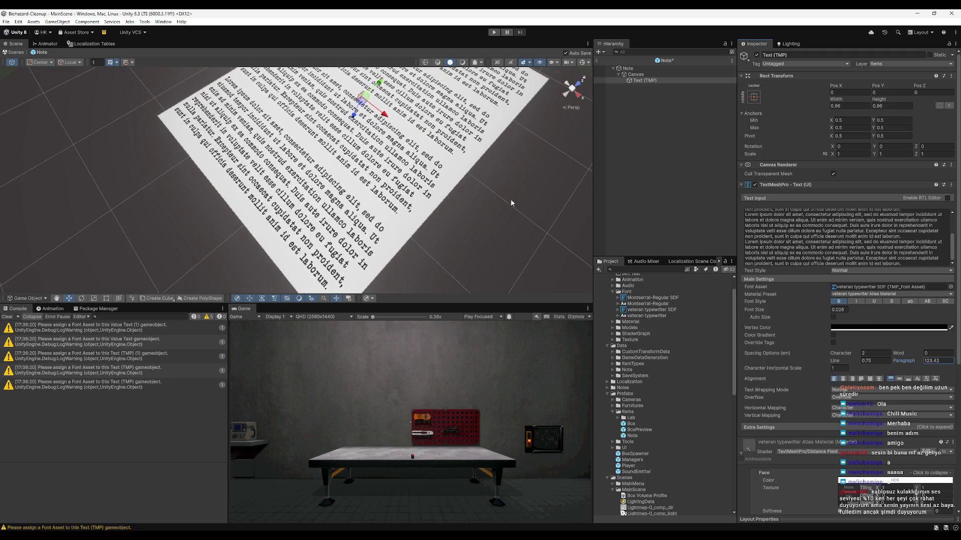
mouse_move(300, 190)
mouse_down()
mouse_move(264, 176)
mouse_move(395, 209)
mouse_up()
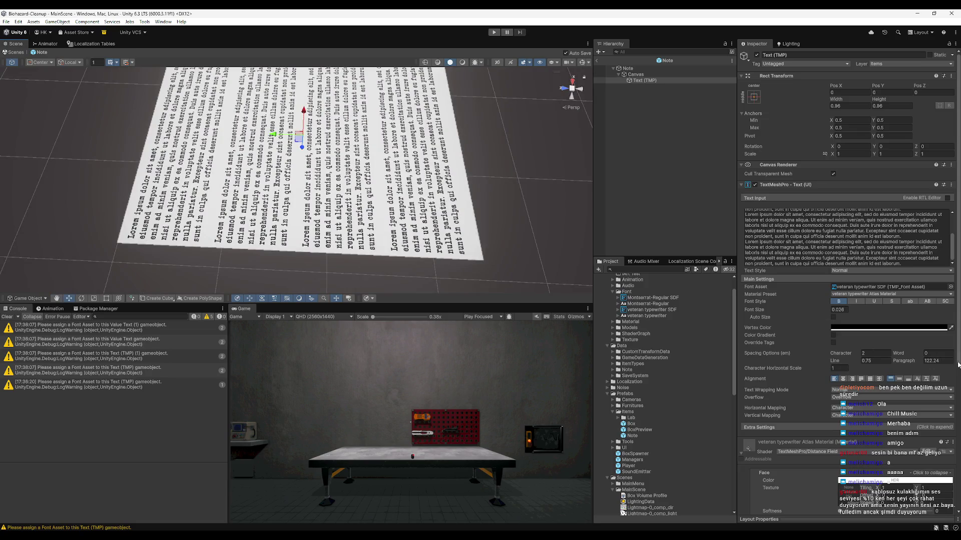
Spread the note's words with word spacing 2.08 and return to the main scene.
drag(918, 355, 939, 358)
mouse_move(398, 212)
mouse_down()
mouse_move(278, 218)
mouse_move(283, 228)
mouse_move(255, 210)
mouse_up()
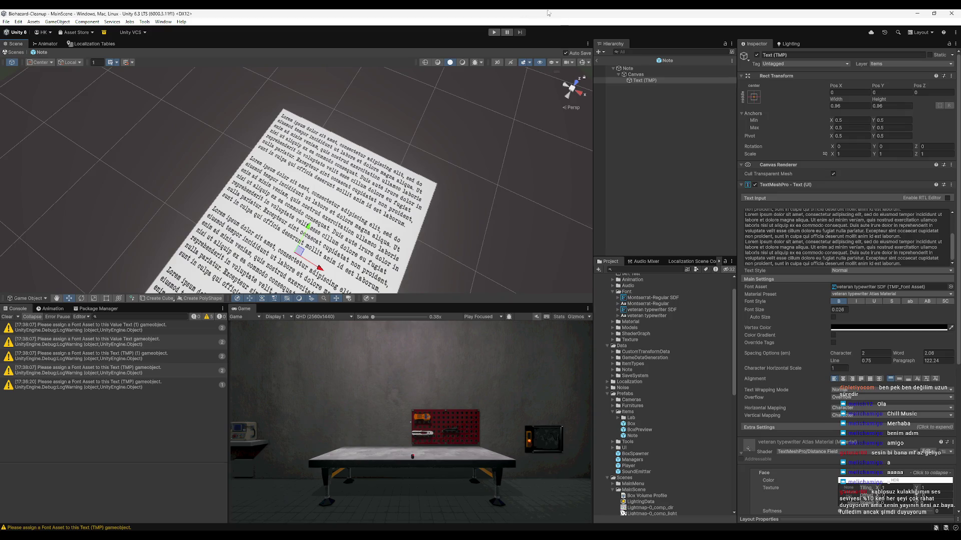
click(598, 62)
Start the game in Play mode and try saving the scene with Ctrl+S.
key(ctrl+p)
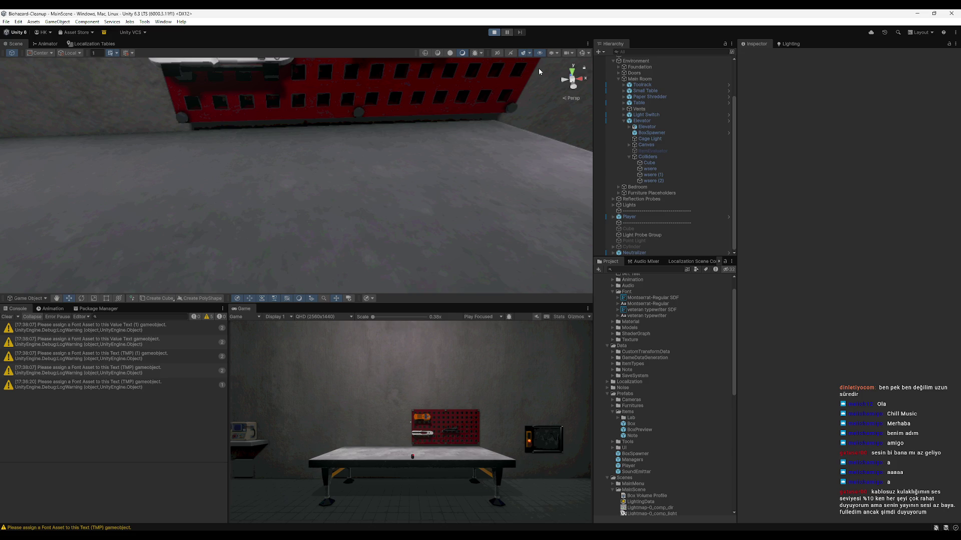
key(ctrl+s)
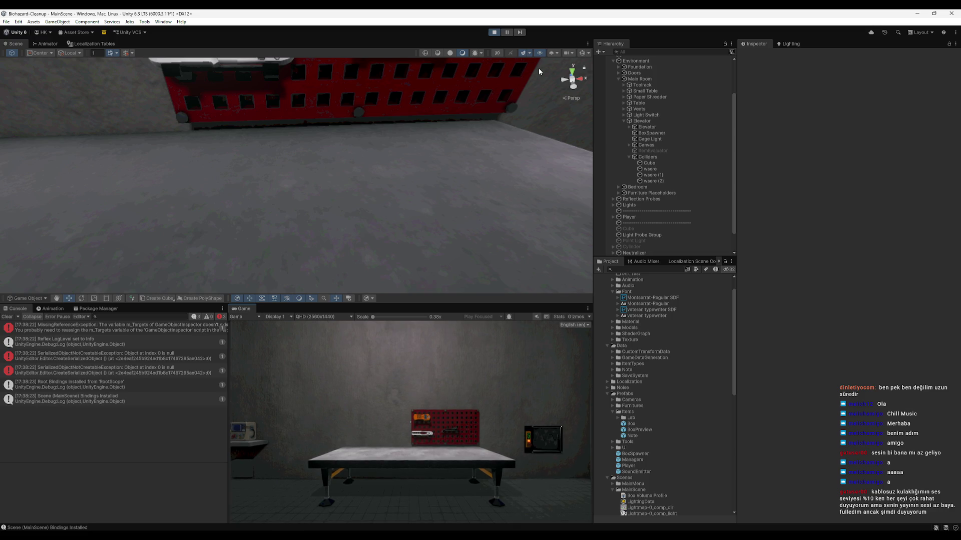
Playtest in a maximized Game view: reach the table, open the blue box, read the letter, then stop.
double_click(249, 308)
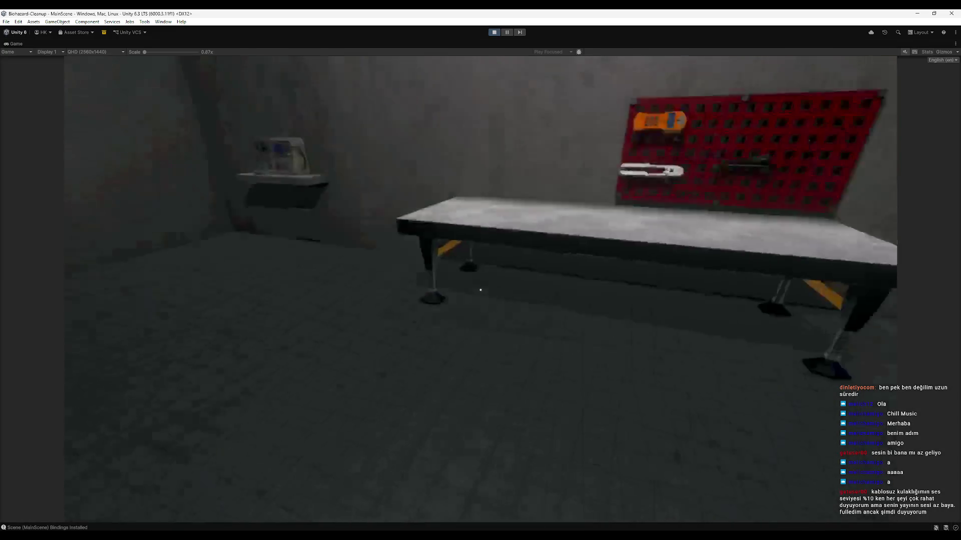
key(w)
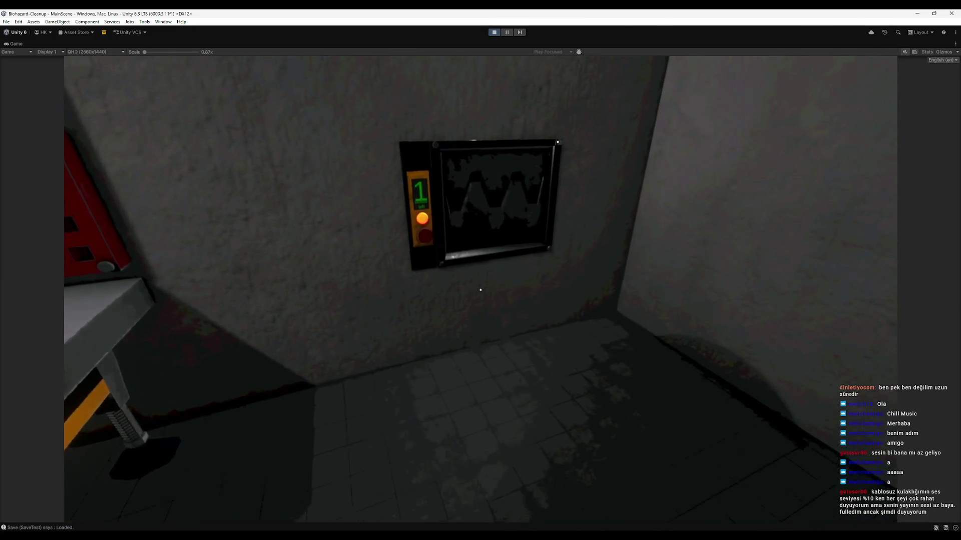
key(s)
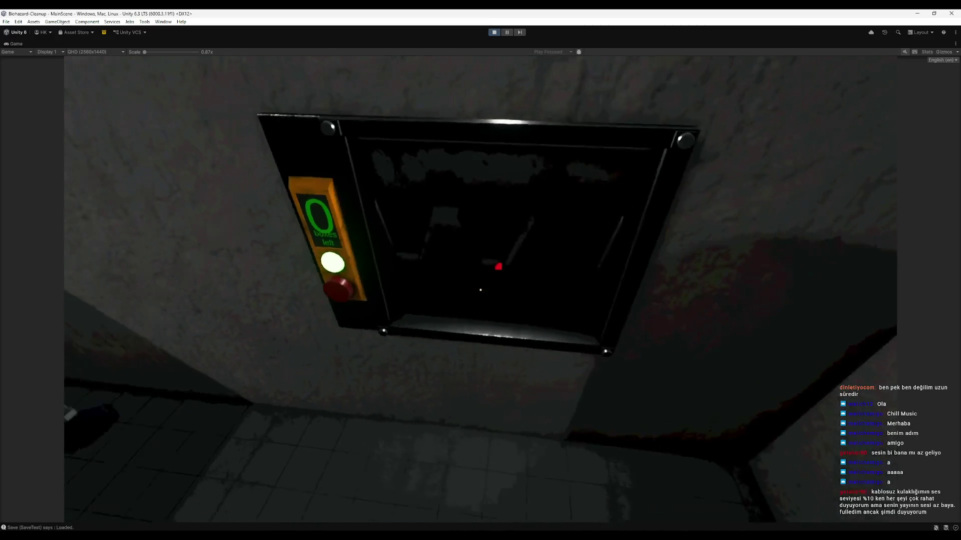
key(w)
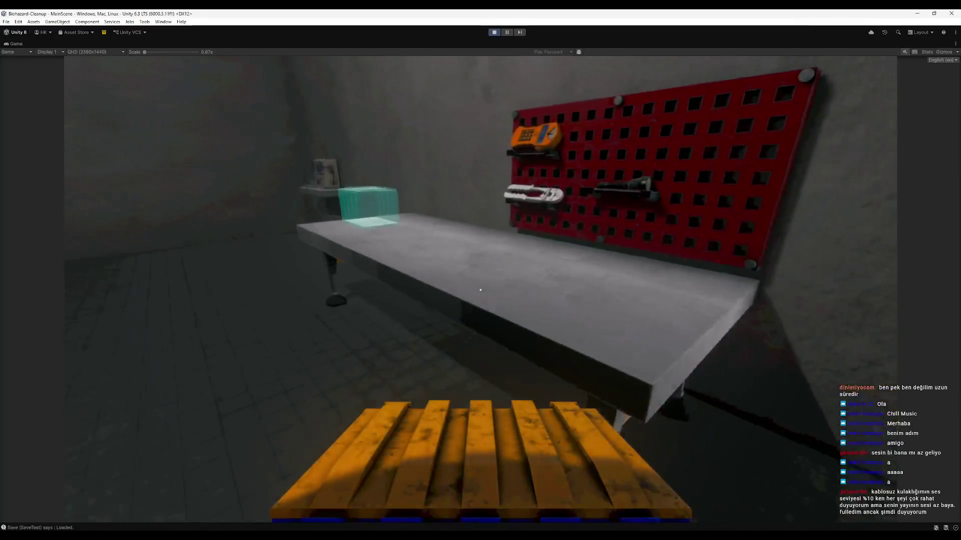
key(w)
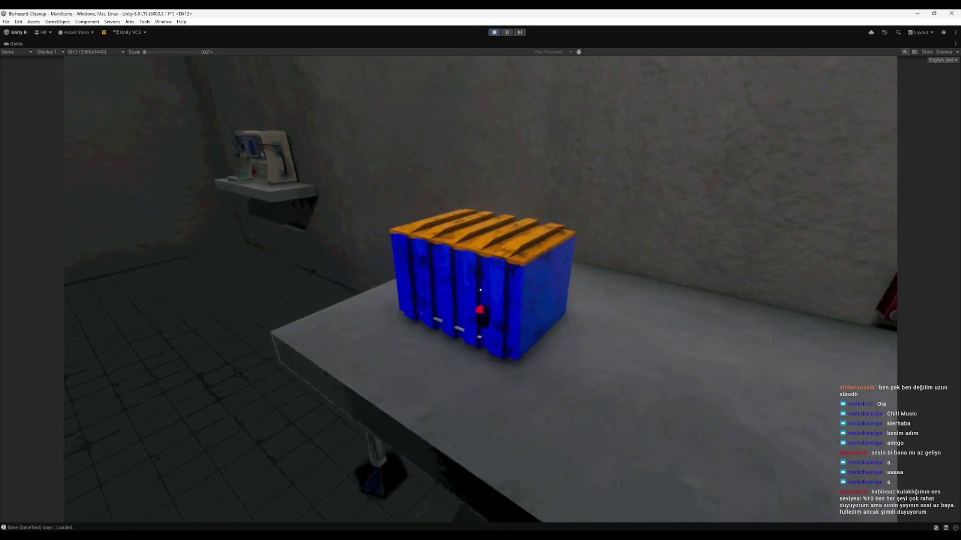
key(e)
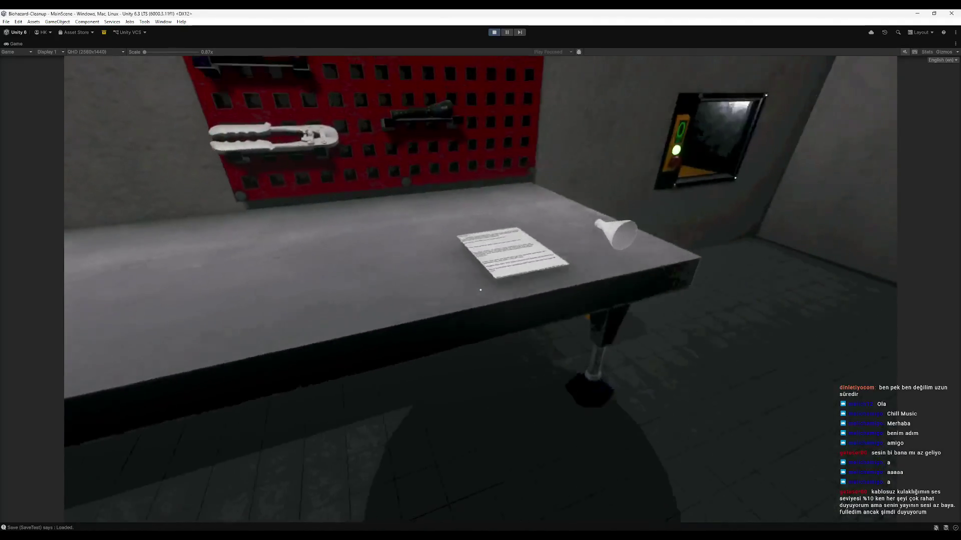
key(e)
key(s)
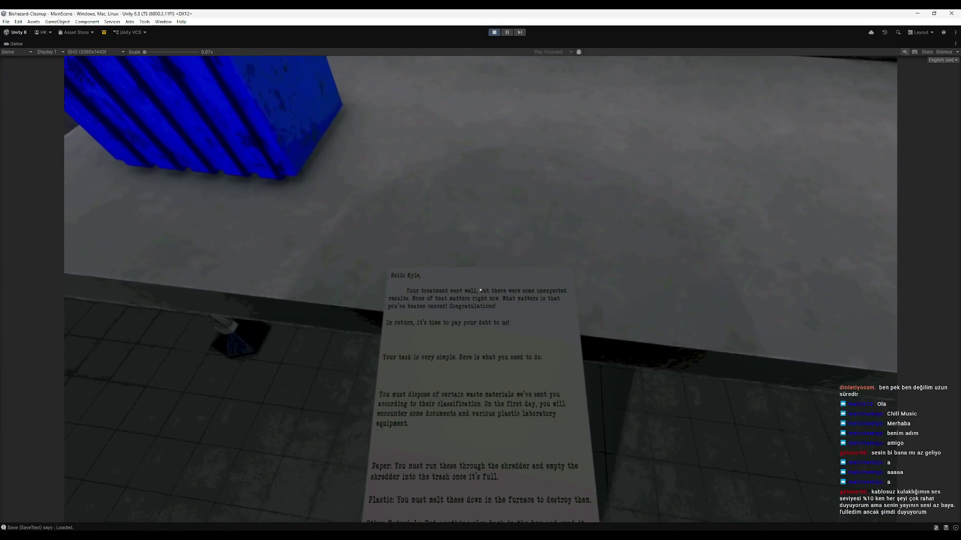
key(super)
click(493, 33)
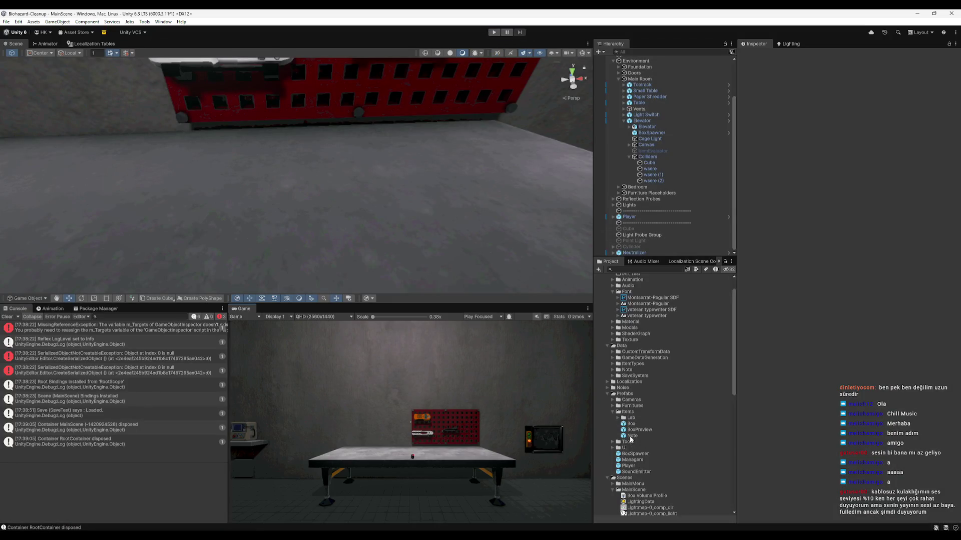
Reopen the Note prefab, lower its text's paragraph spacing to 18.4, and start Play mode.
double_click(630, 436)
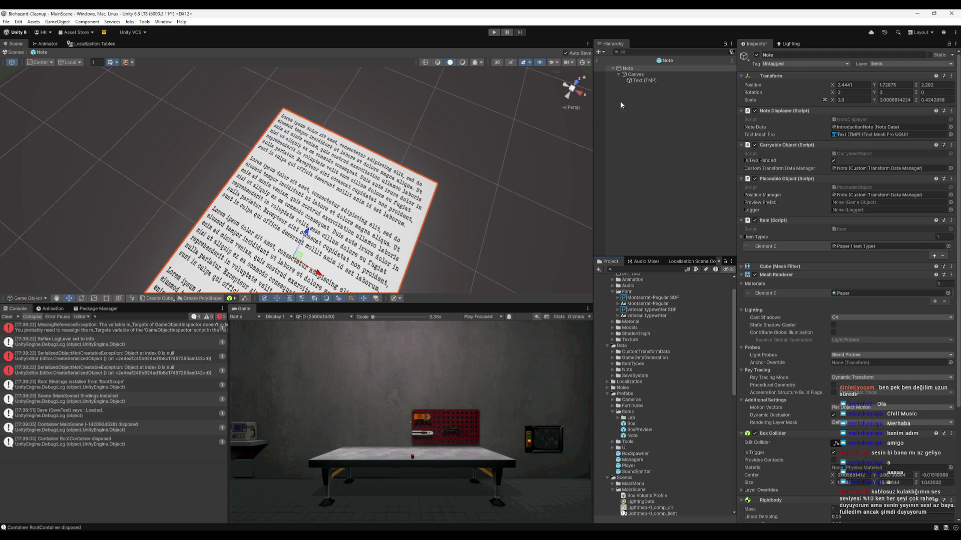
click(655, 80)
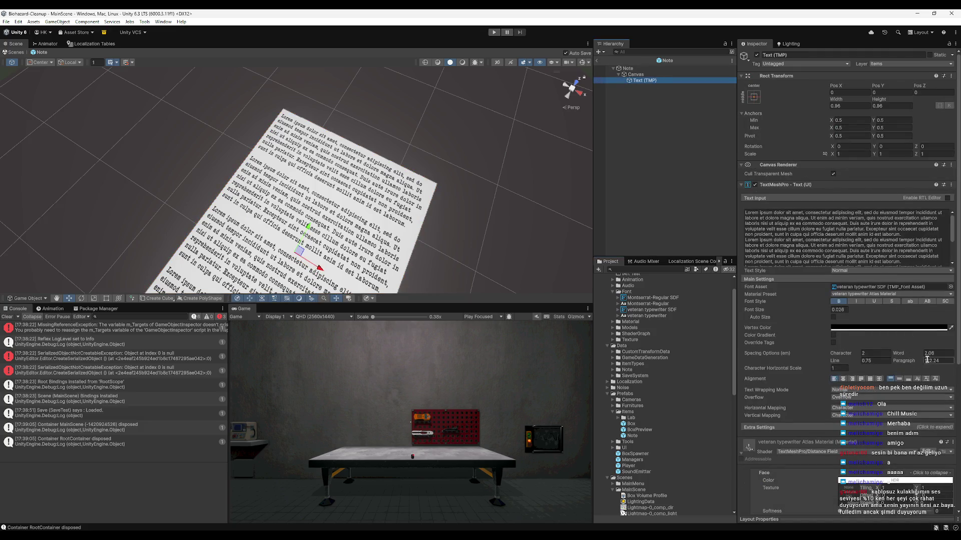
mouse_move(918, 361)
mouse_down()
mouse_move(397, 352)
mouse_move(239, 362)
mouse_move(625, 364)
mouse_move(572, 365)
mouse_move(557, 351)
mouse_up()
text(18.4)
drag(531, 240, 493, 107)
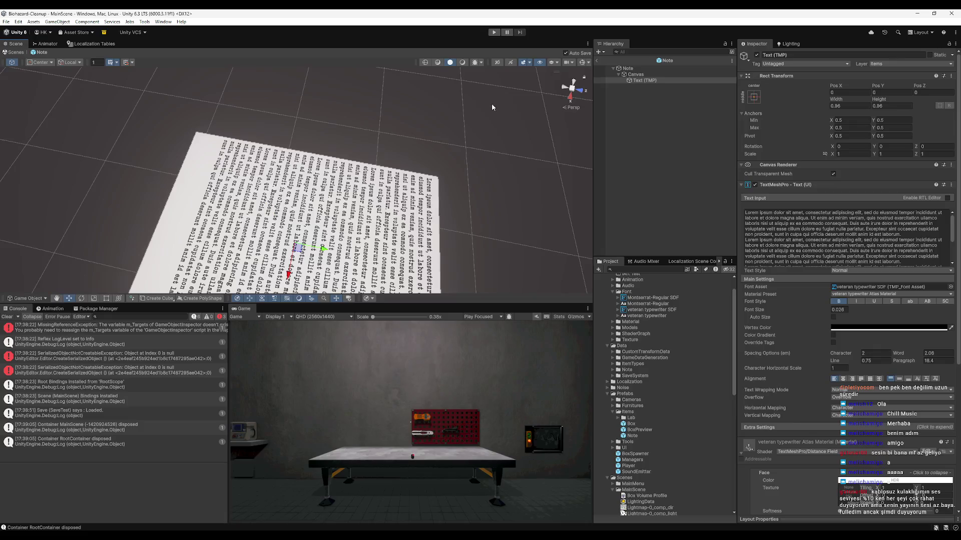
click(496, 32)
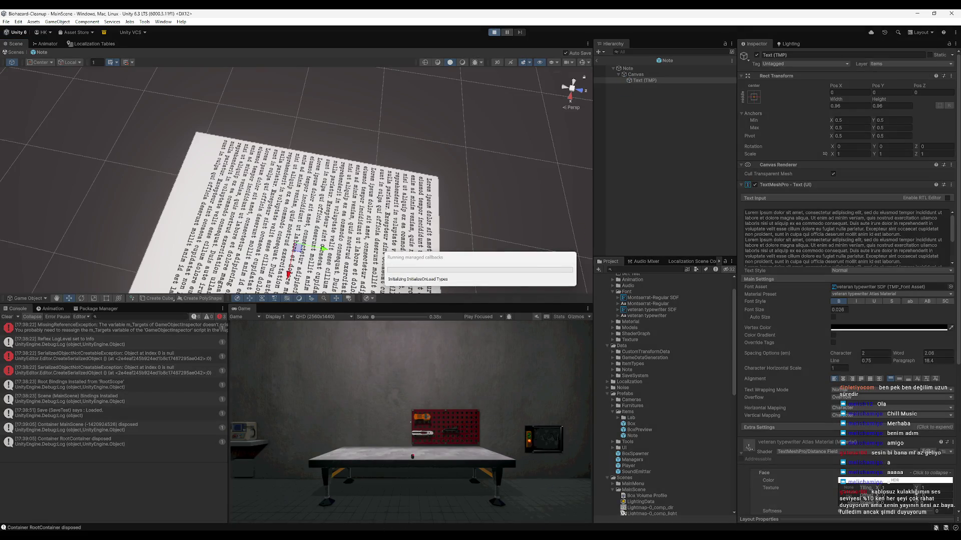
mouse_move(381, 536)
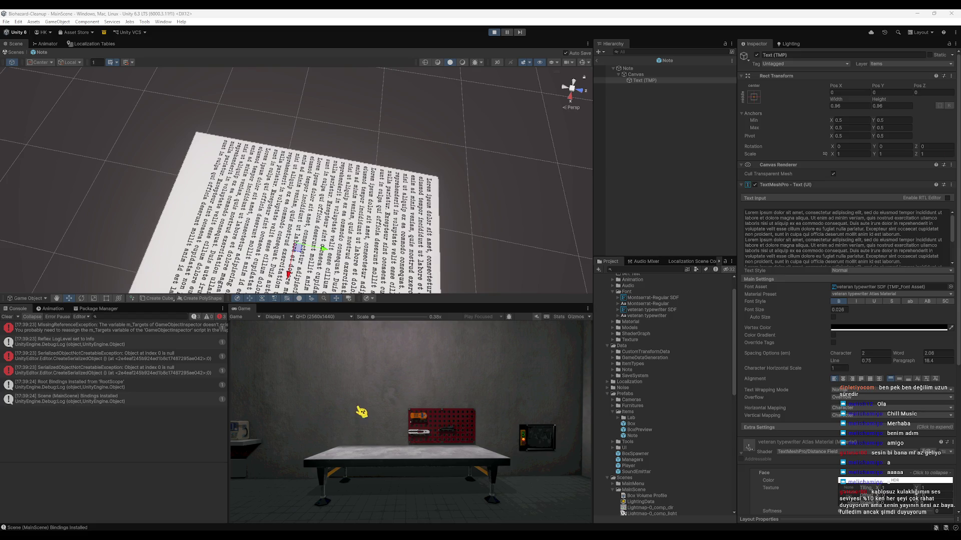
Call the elevator, carry the blue crate onto the table, and read the note.
key(w)
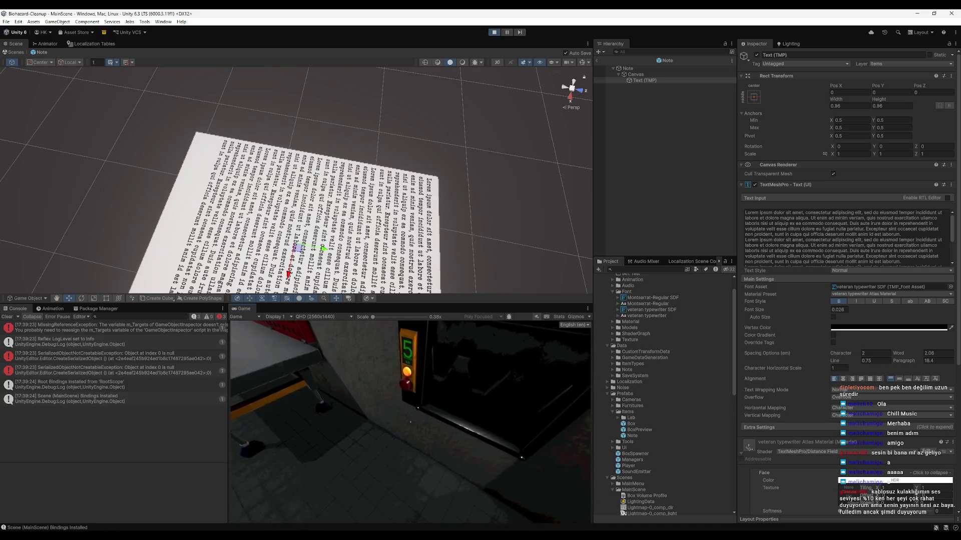
key(e)
key(w)
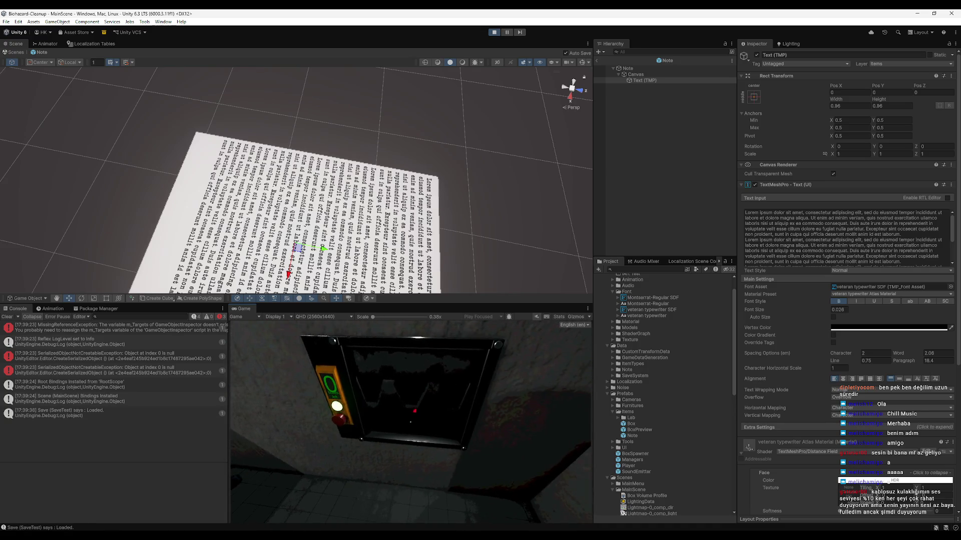
key(e)
key(e)
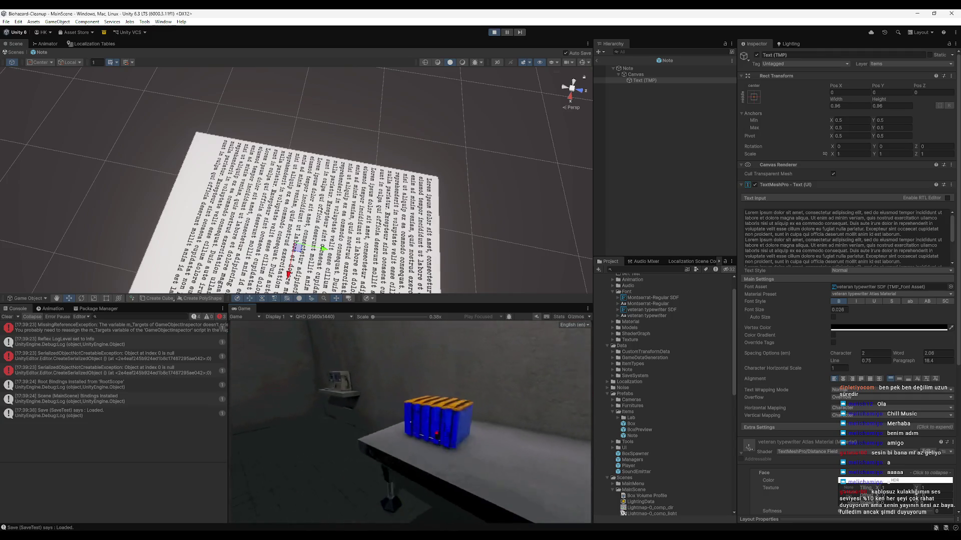
key(super)
key(super)
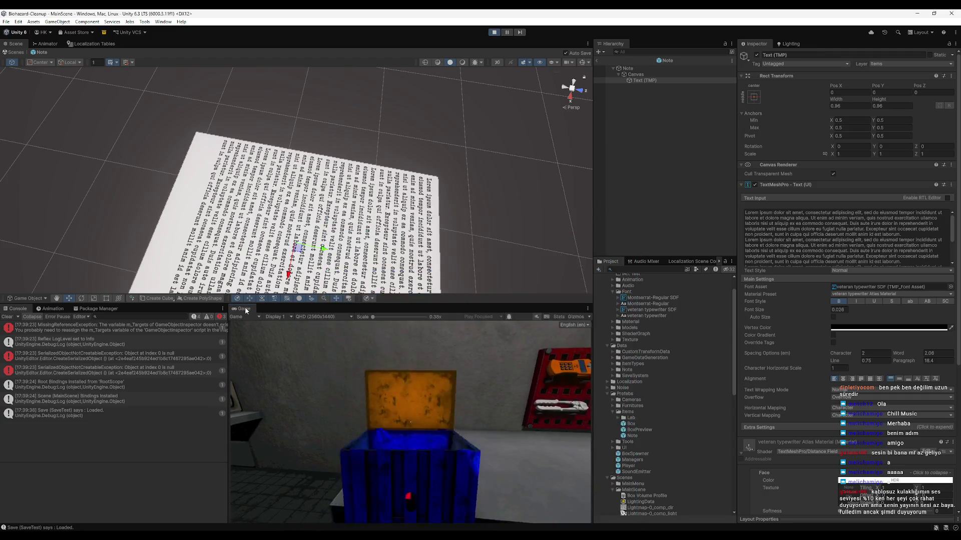
key(shift+space)
key(e)
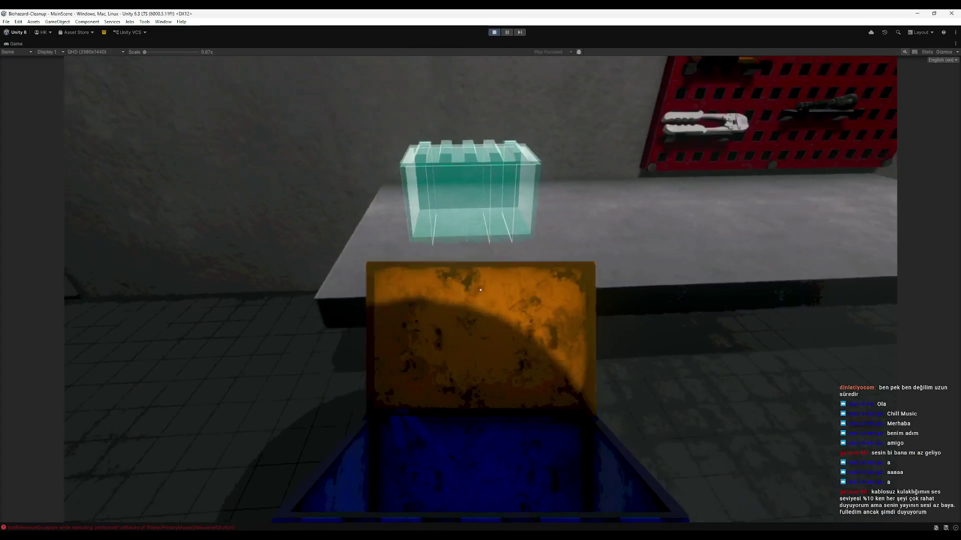
click(481, 290)
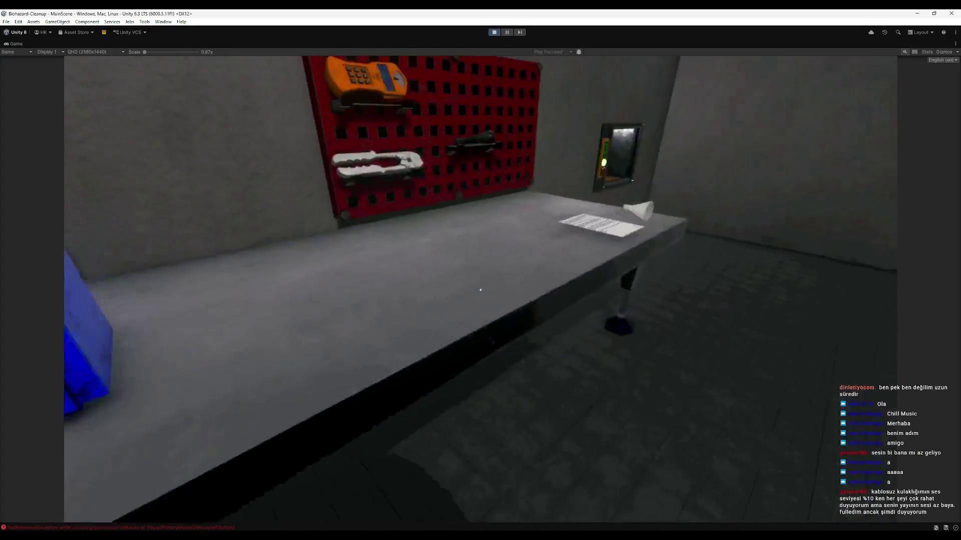
key(e)
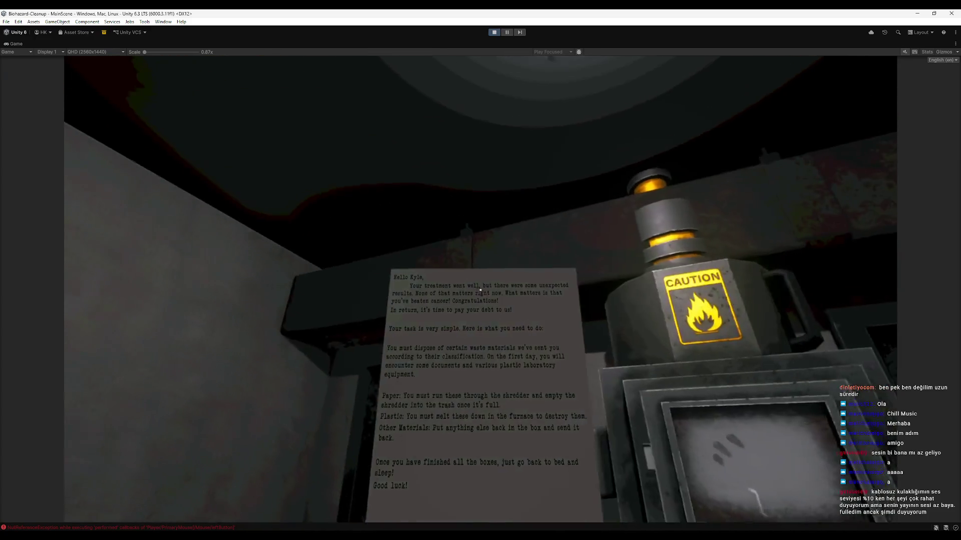
click(480, 290)
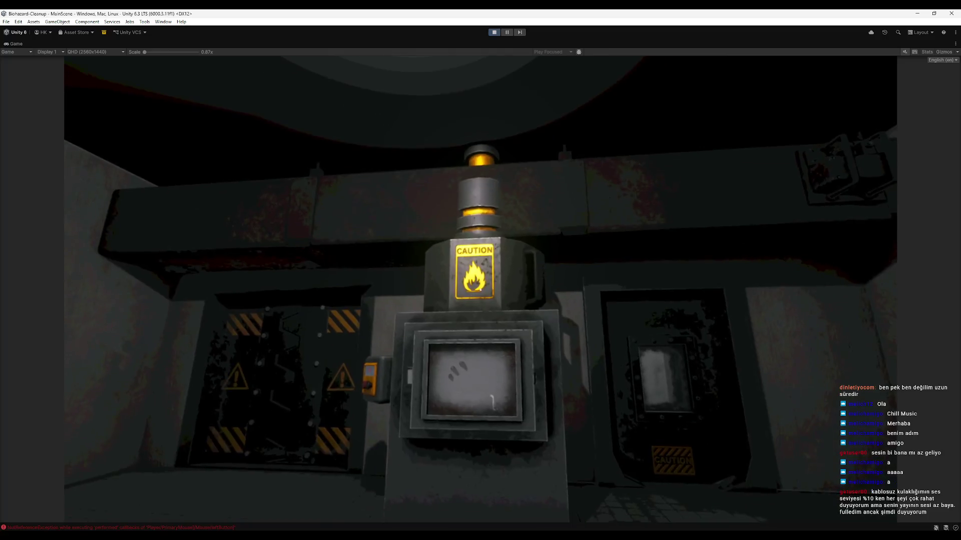
Open the furnace with its button, try the shredder crank, and stop the play-test.
key(w)
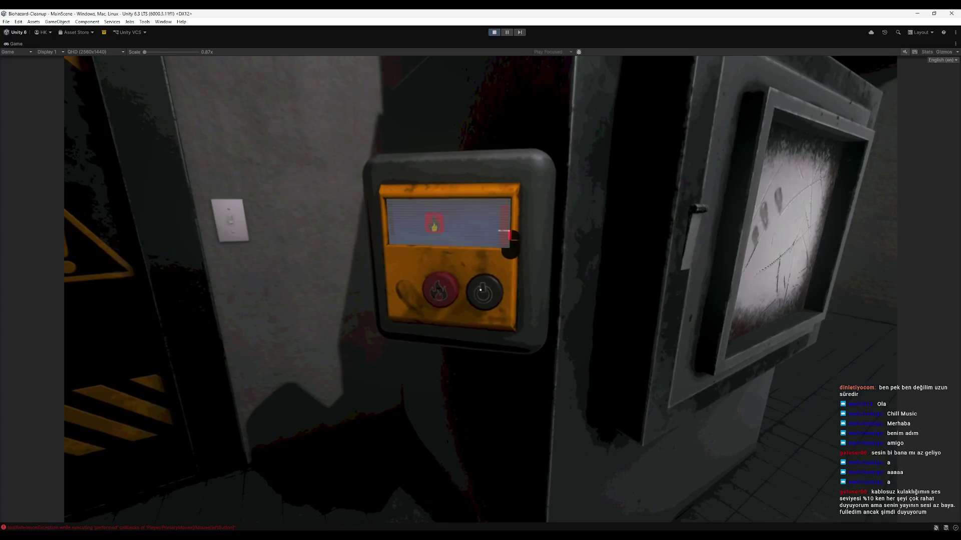
click(481, 290)
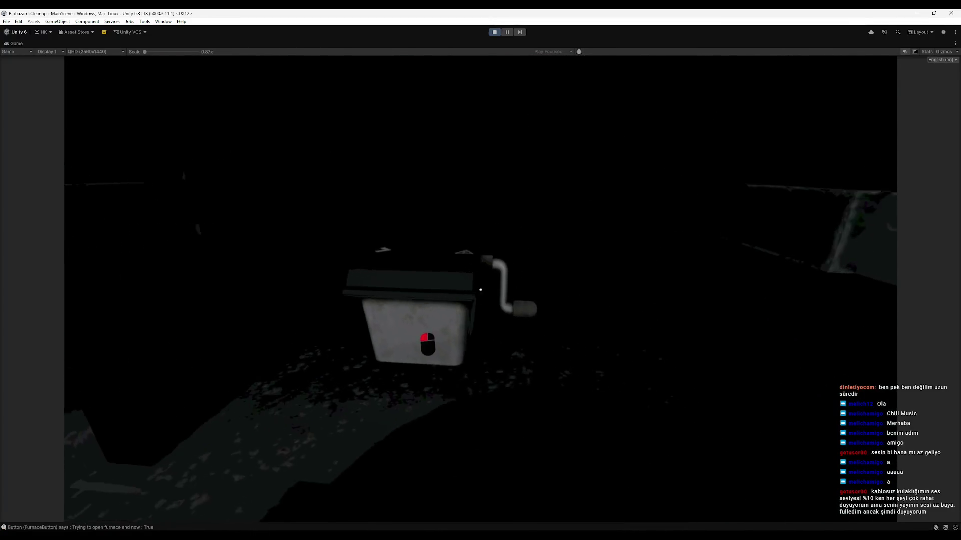
click(480, 290)
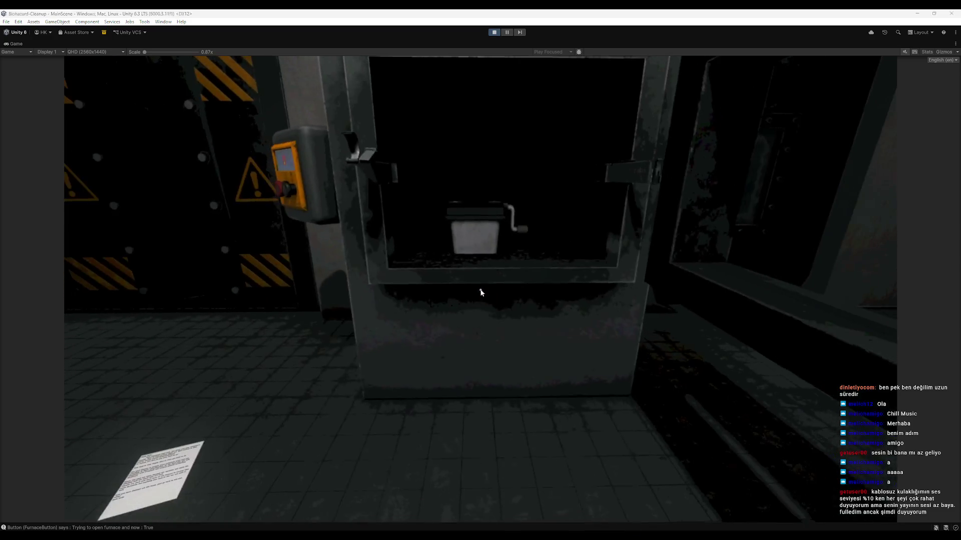
key(super)
click(493, 32)
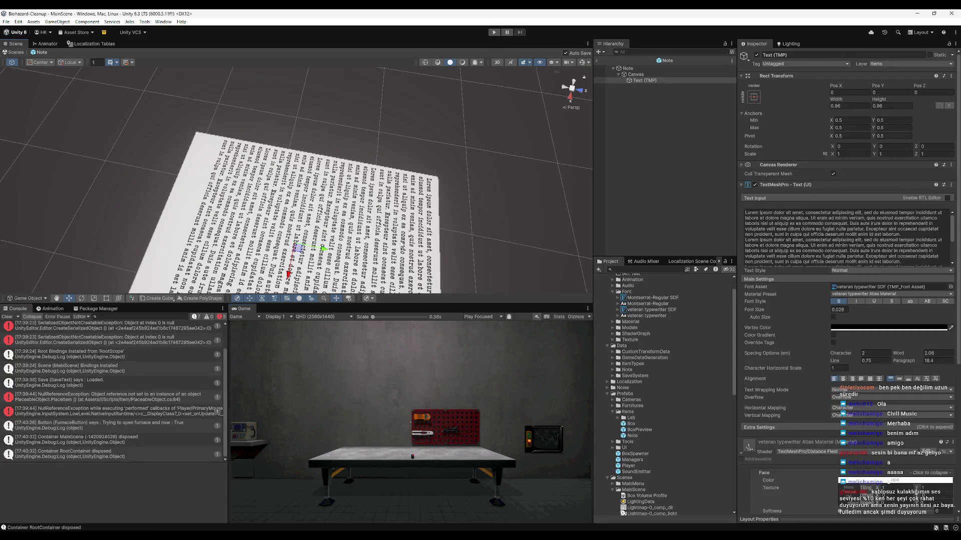
Exit the Note prefab and frame the Elevator in the main scene's view.
click(596, 61)
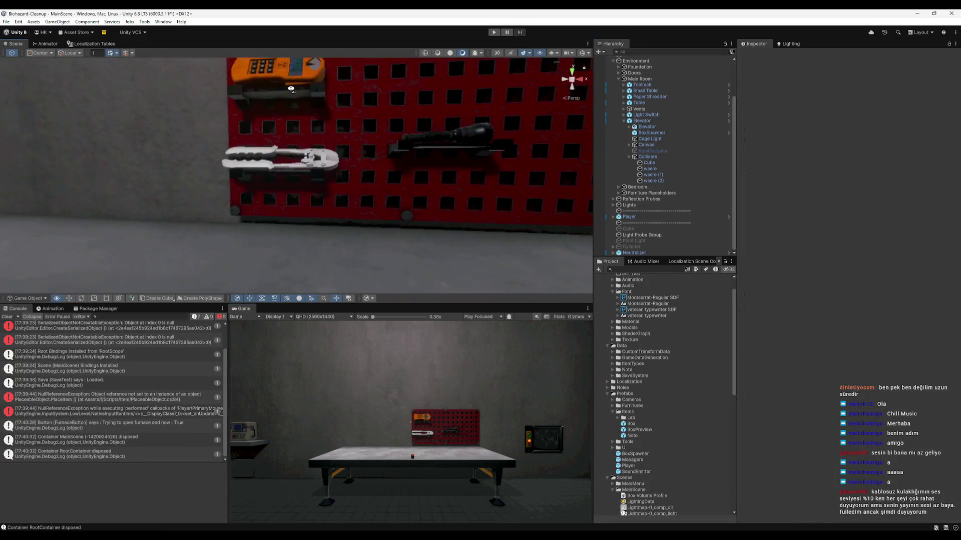
mouse_move(127, 253)
mouse_down()
mouse_move(201, 235)
mouse_move(370, 241)
mouse_move(274, 217)
mouse_move(258, 192)
mouse_move(168, 198)
mouse_move(396, 272)
mouse_move(265, 172)
mouse_up()
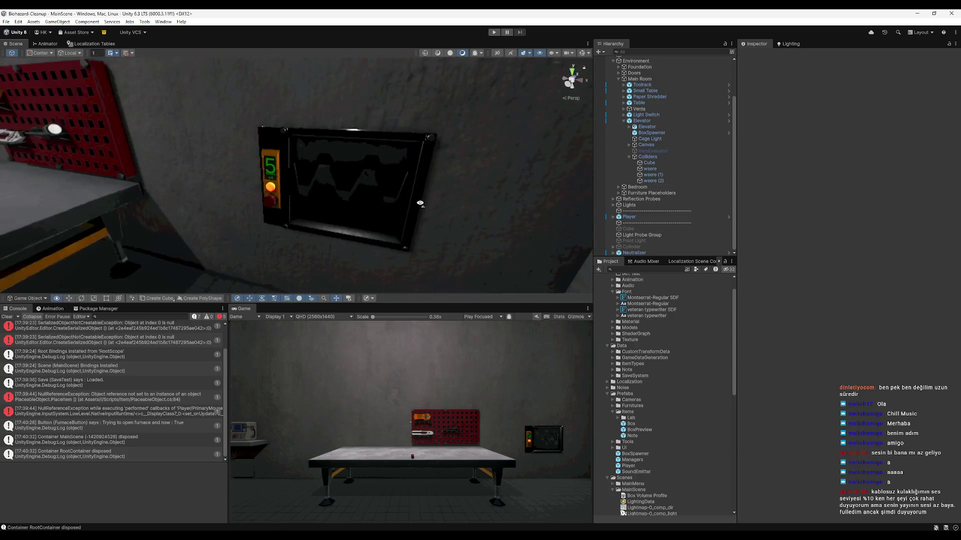
click(265, 172)
key(f)
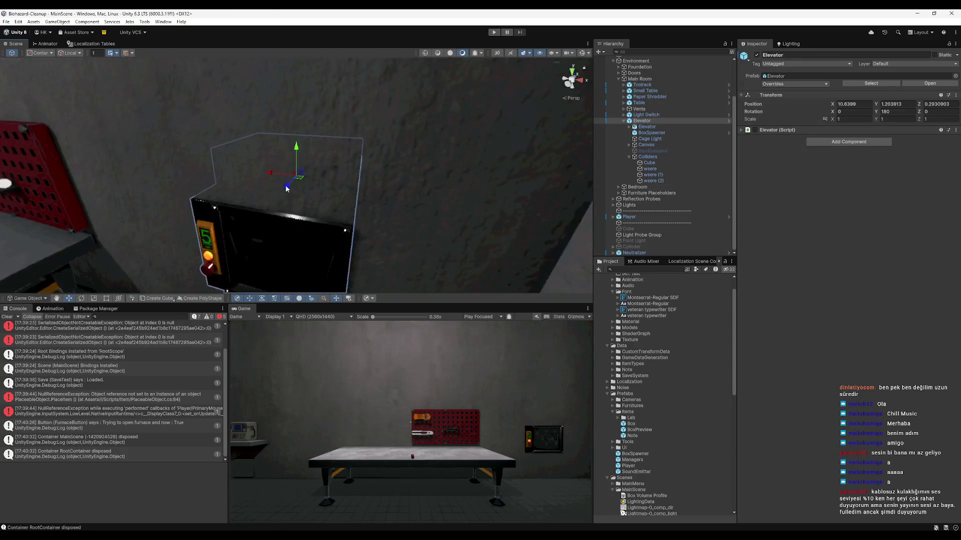
scroll(406, 147, up, 8)
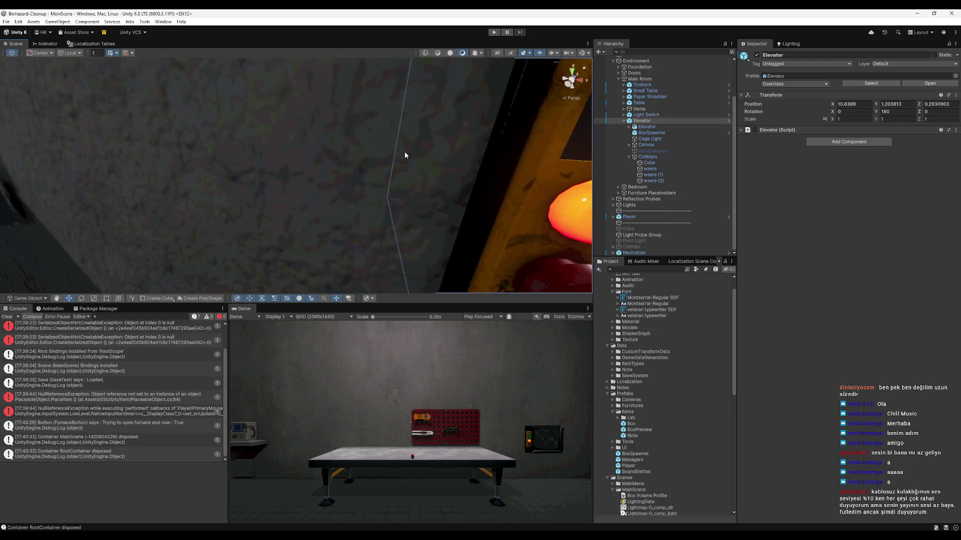
scroll(404, 155, down, 5)
Inspect the elevator's boxes-left display, clear the Console, and turn the view to the table.
mouse_move(188, 221)
mouse_down()
mouse_move(165, 253)
mouse_move(330, 193)
mouse_move(278, 191)
mouse_up()
scroll(330, 191, up, 3)
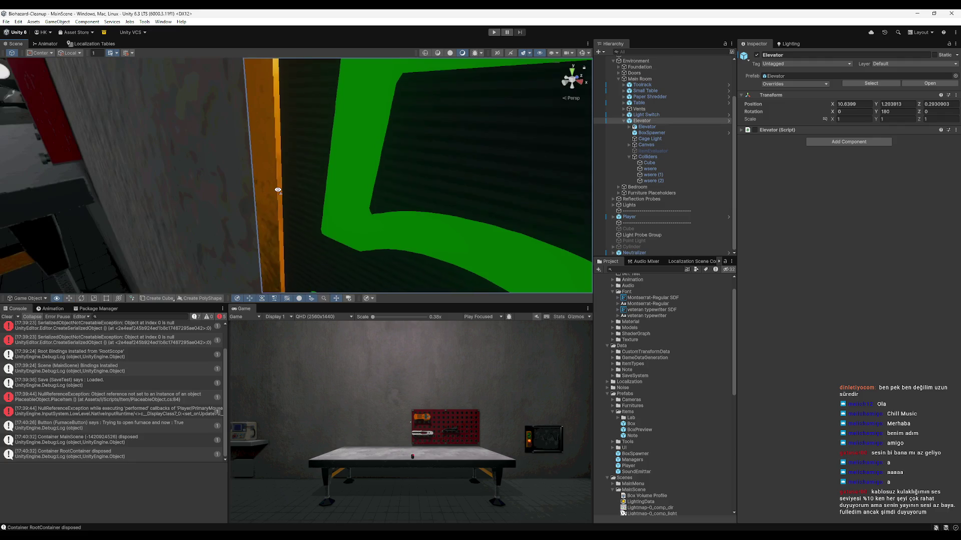
scroll(273, 199, down, 6)
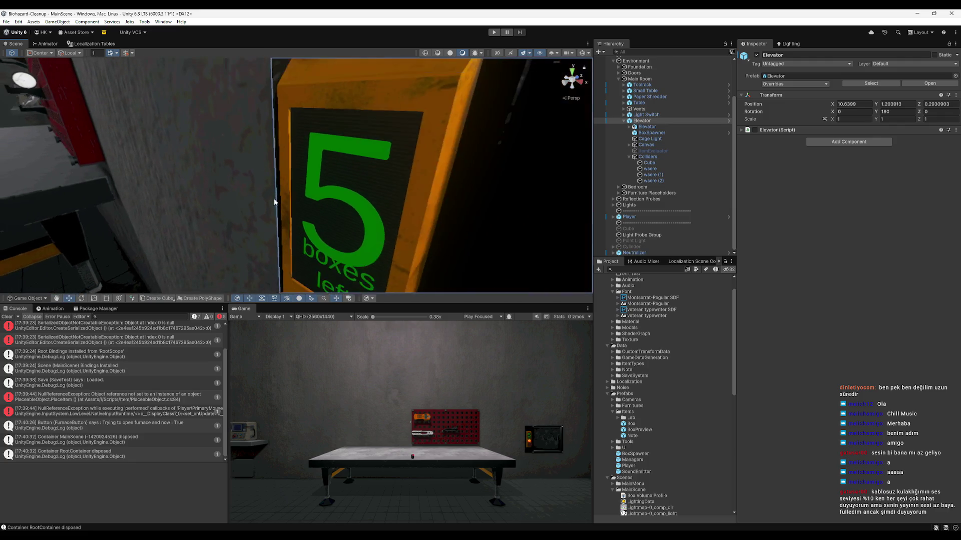
scroll(276, 199, down, 3)
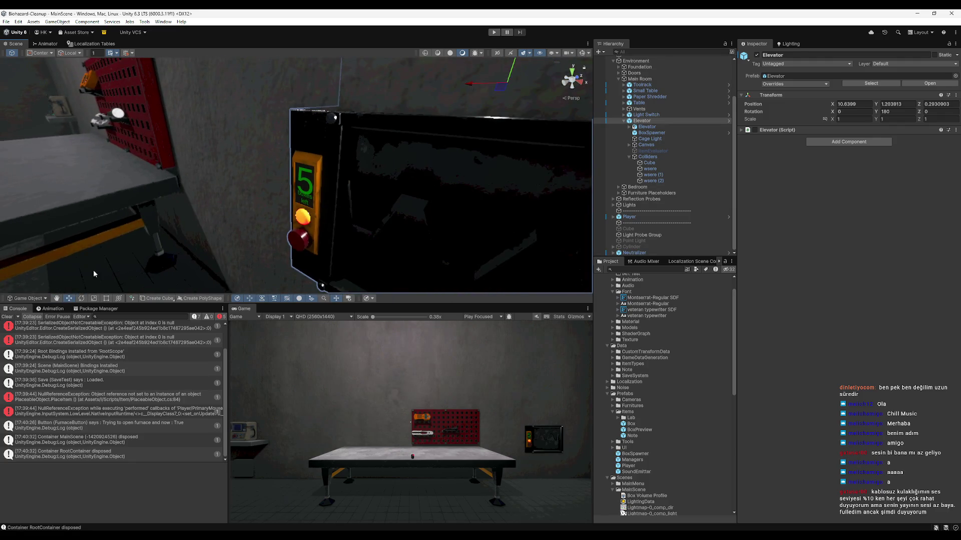
click(7, 316)
mouse_move(225, 190)
mouse_down()
mouse_move(297, 155)
mouse_move(406, 197)
mouse_move(374, 199)
mouse_move(399, 199)
mouse_move(453, 245)
mouse_up()
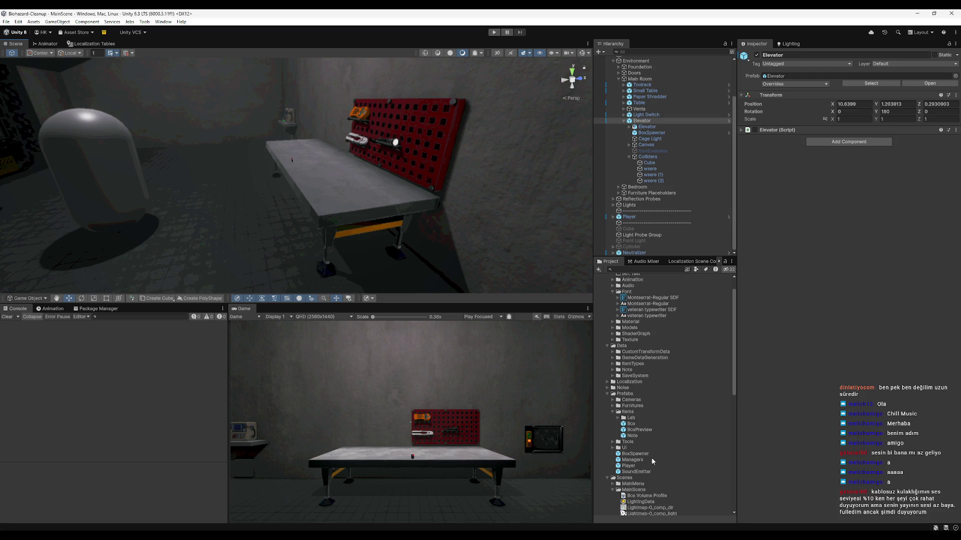
Open the MainMenu scene from Assets/Scenes and start it in Play mode.
scroll(659, 448, down, 5)
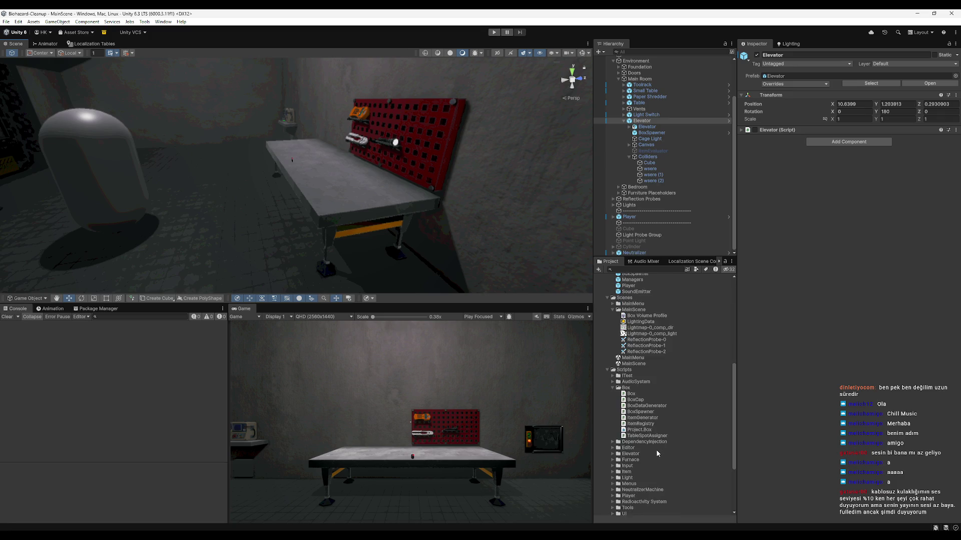
scroll(647, 387, down, 5)
double_click(633, 335)
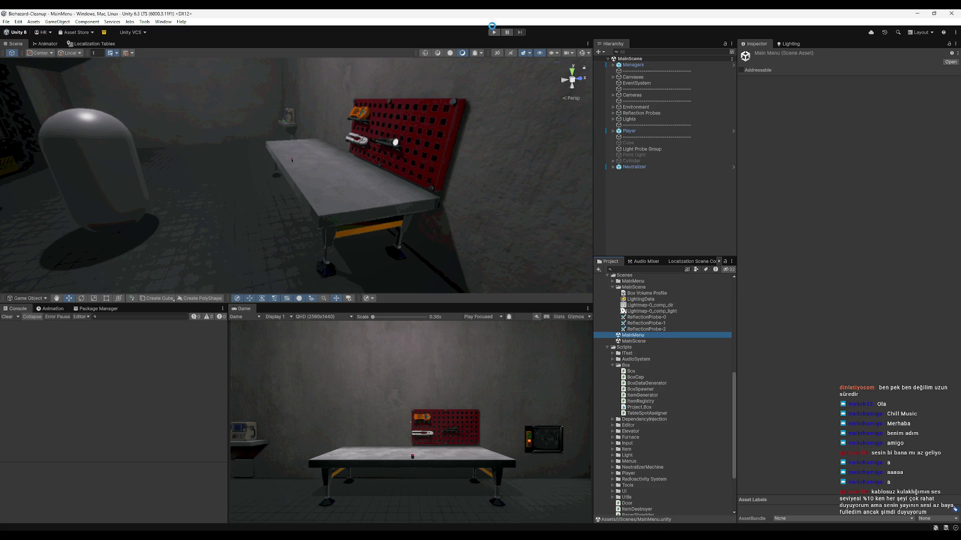
click(493, 32)
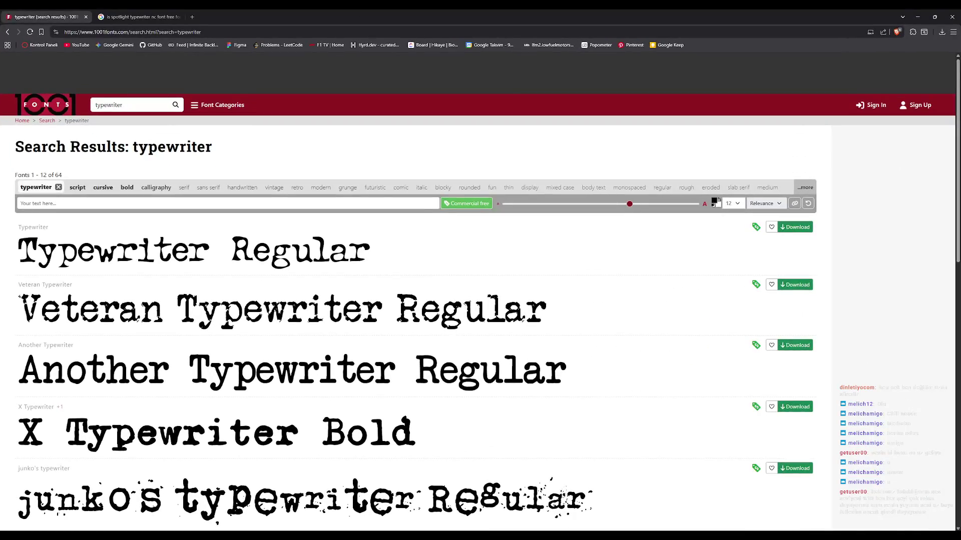
Search Google for 'kick' and open the Kick website result.
click(140, 31)
text(kick)
key(Return)
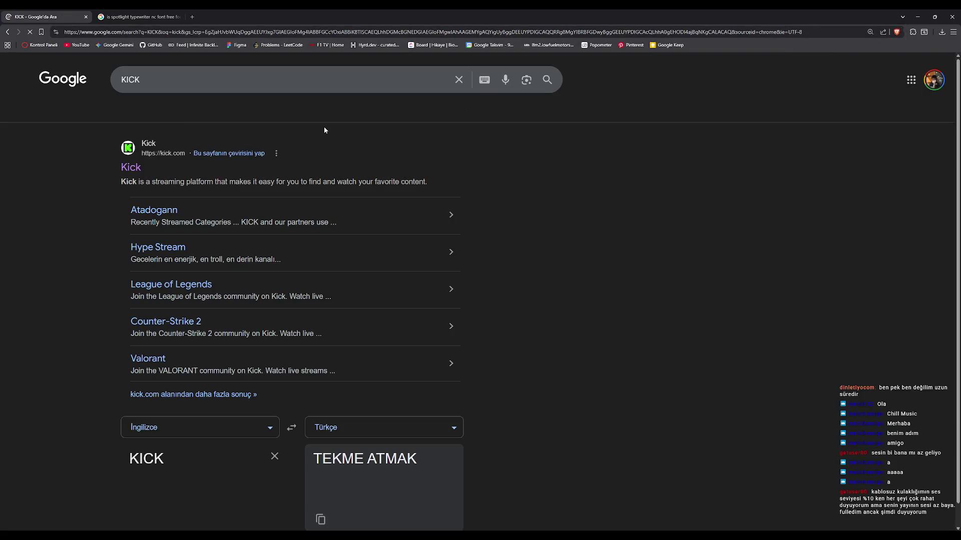
click(148, 164)
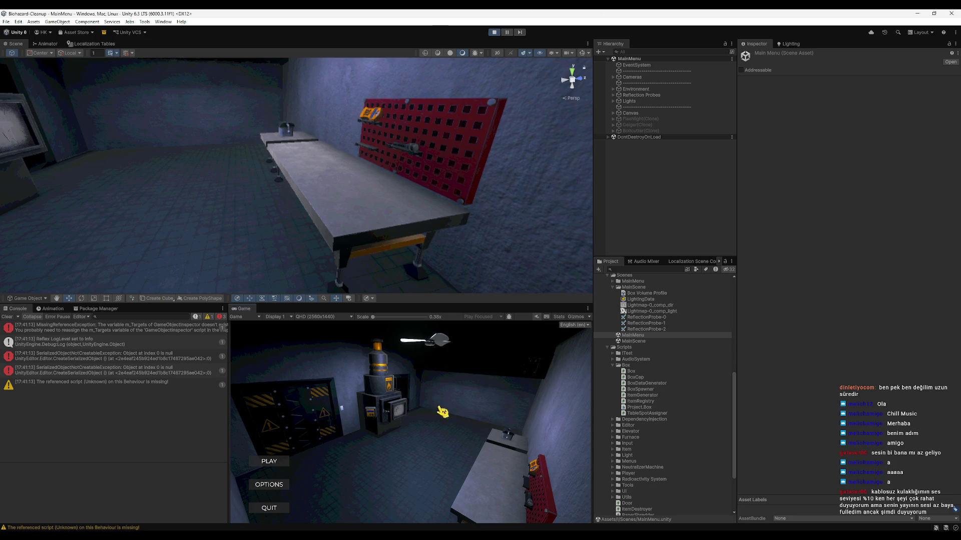
Start from the main menu's PLAY with the first save slot, walk briefly, stop, and clear the Console.
click(290, 460)
click(375, 382)
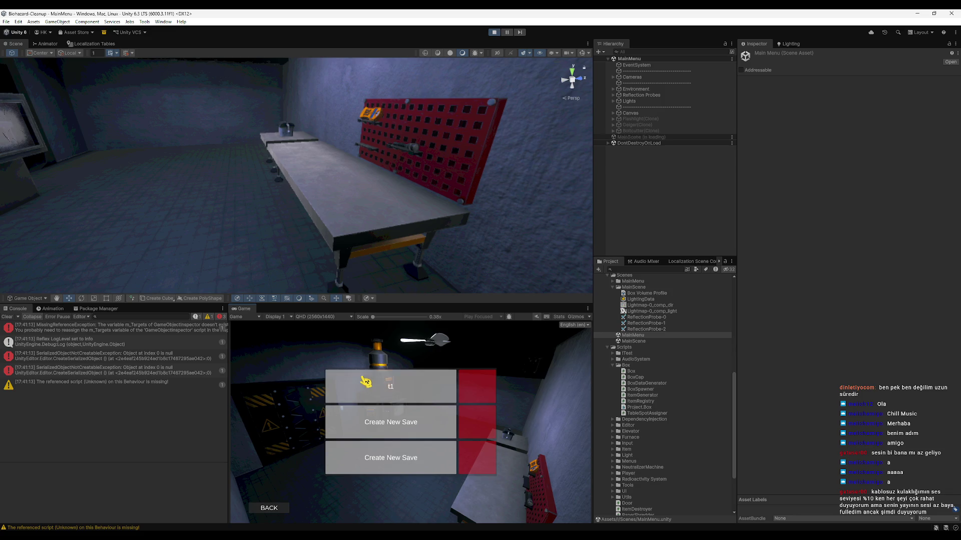
key(w)
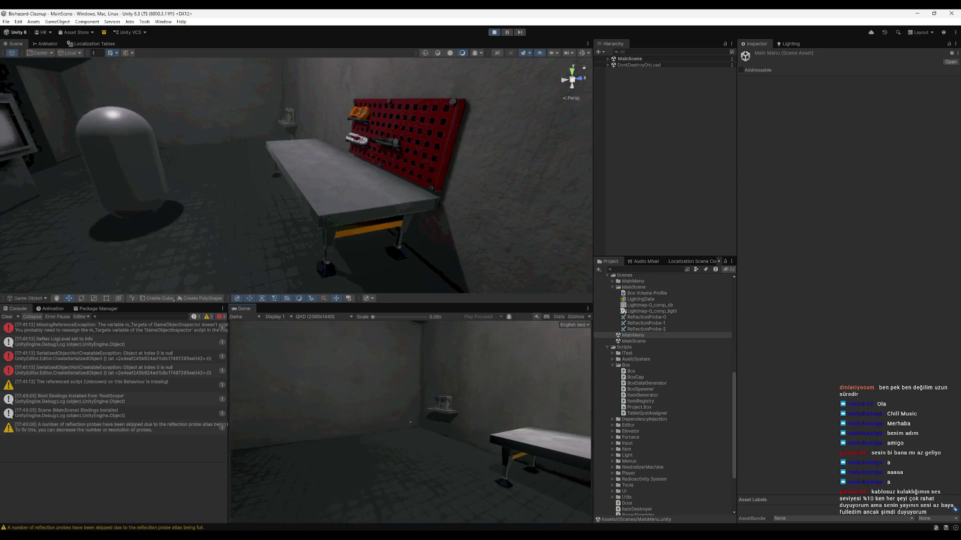
key(super)
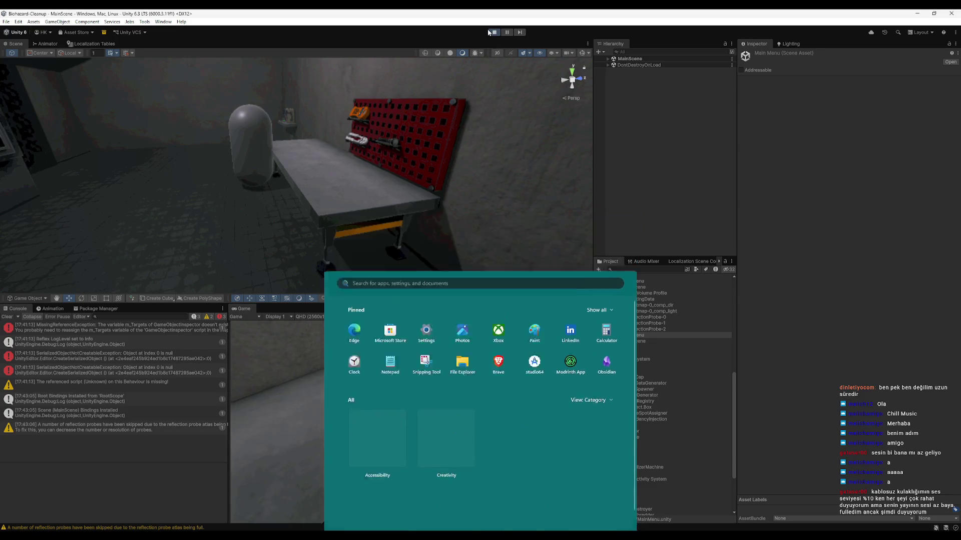
click(493, 33)
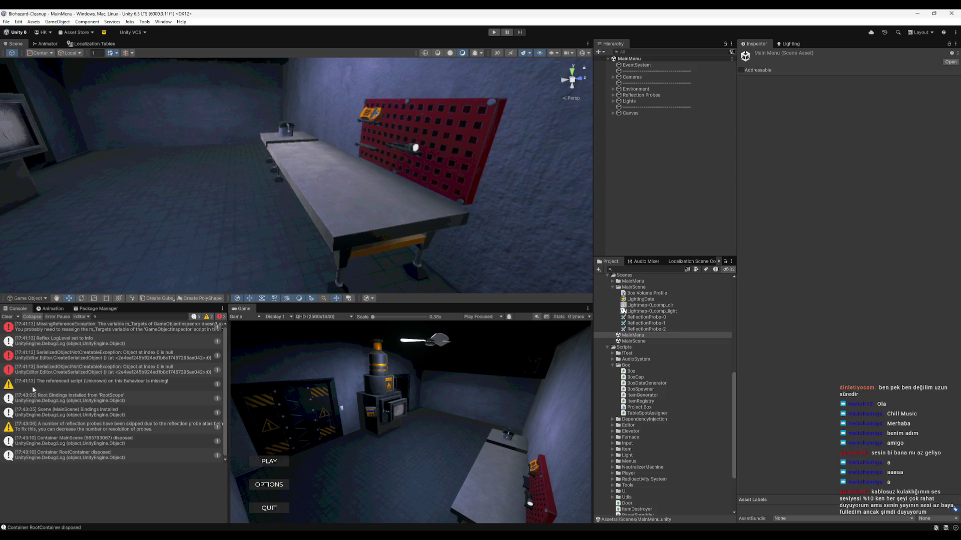
click(8, 316)
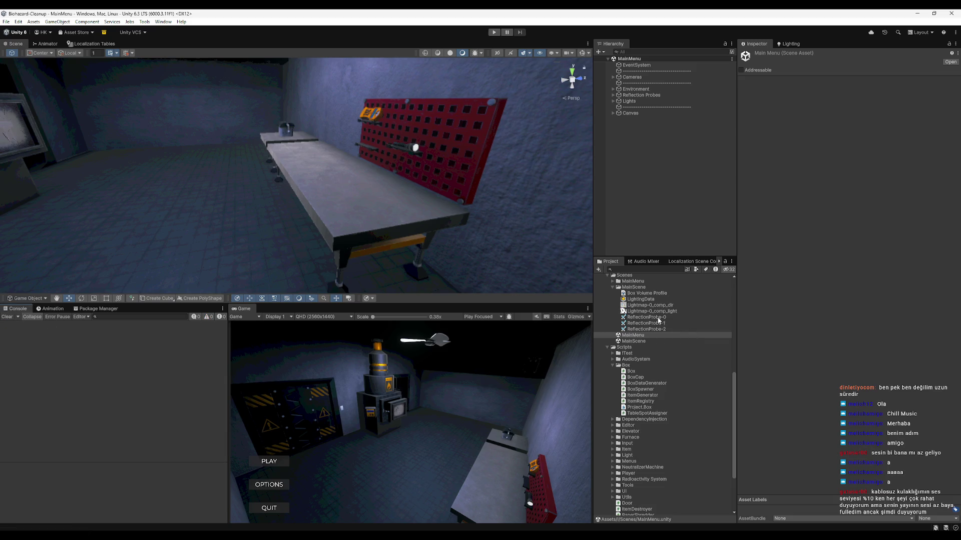
Collapse the expanded asset folders and load MainScene from Assets/Scenes in place of MainMenu.
scroll(611, 369, up, 5)
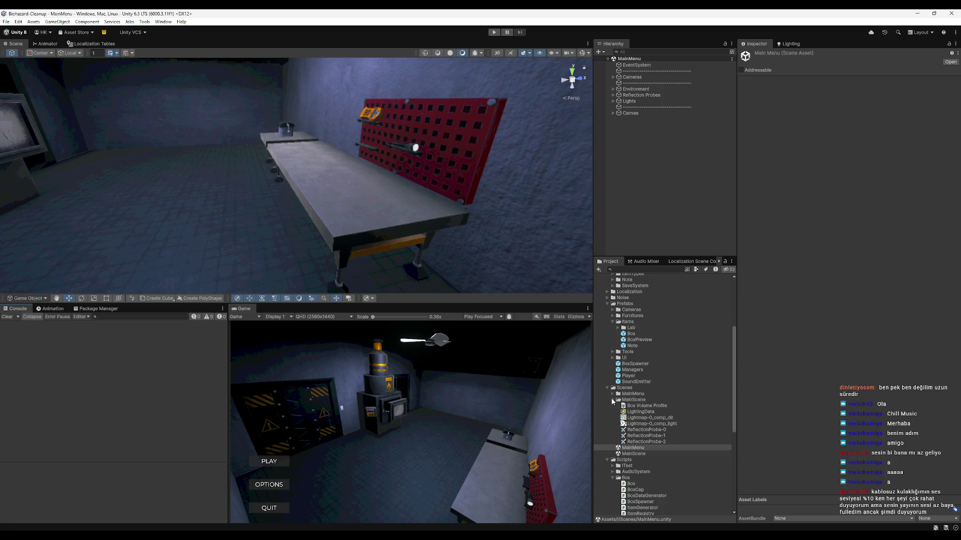
click(612, 399)
scroll(611, 398, up, 5)
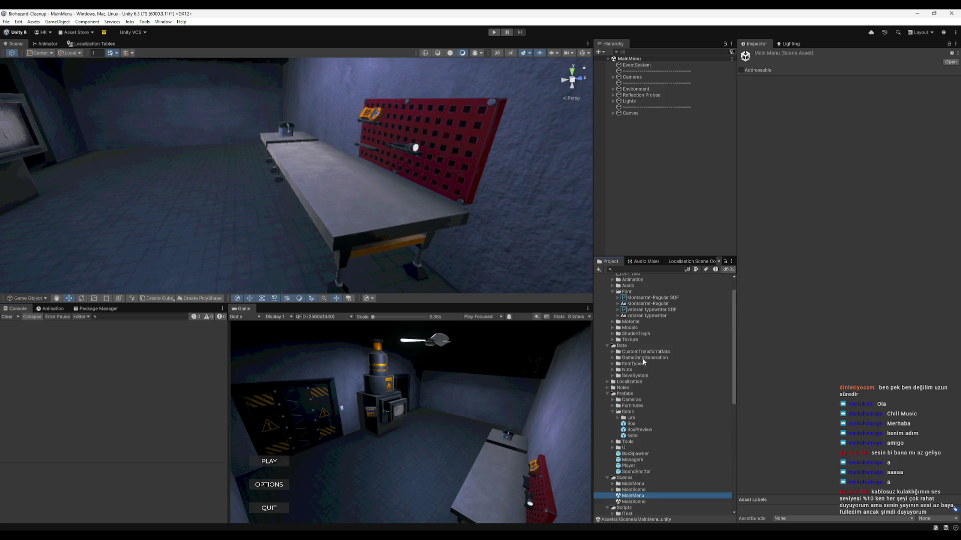
drag(737, 341, 738, 343)
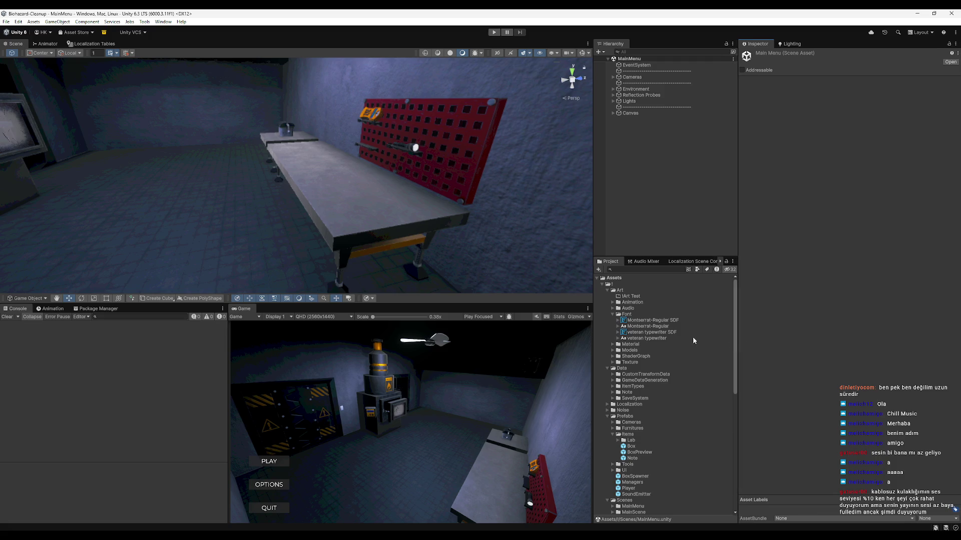
click(611, 314)
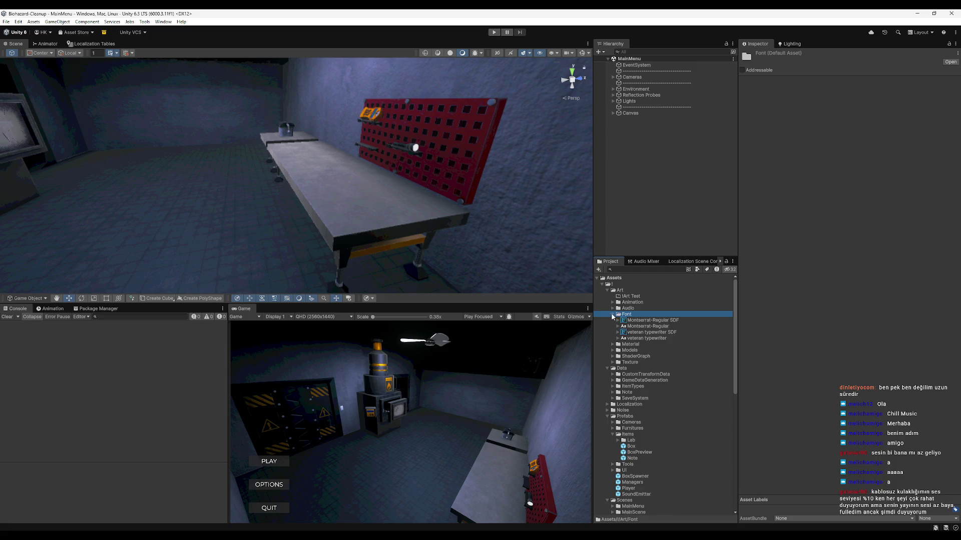
click(612, 314)
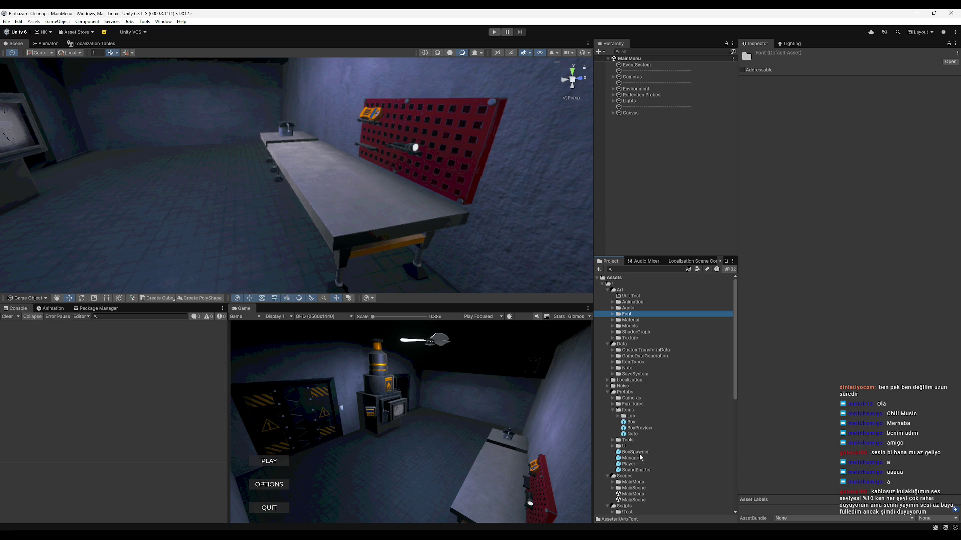
scroll(639, 454, down, 3)
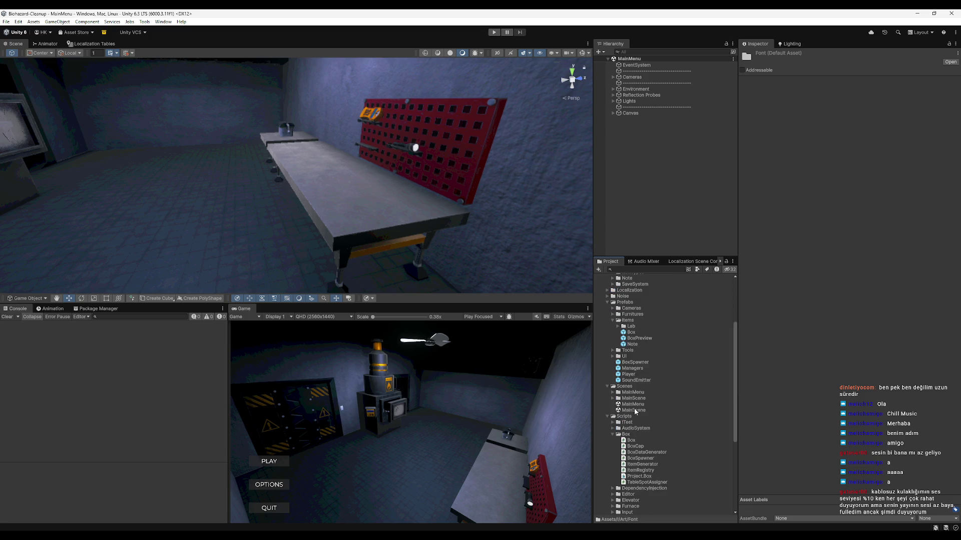
click(633, 404)
double_click(634, 410)
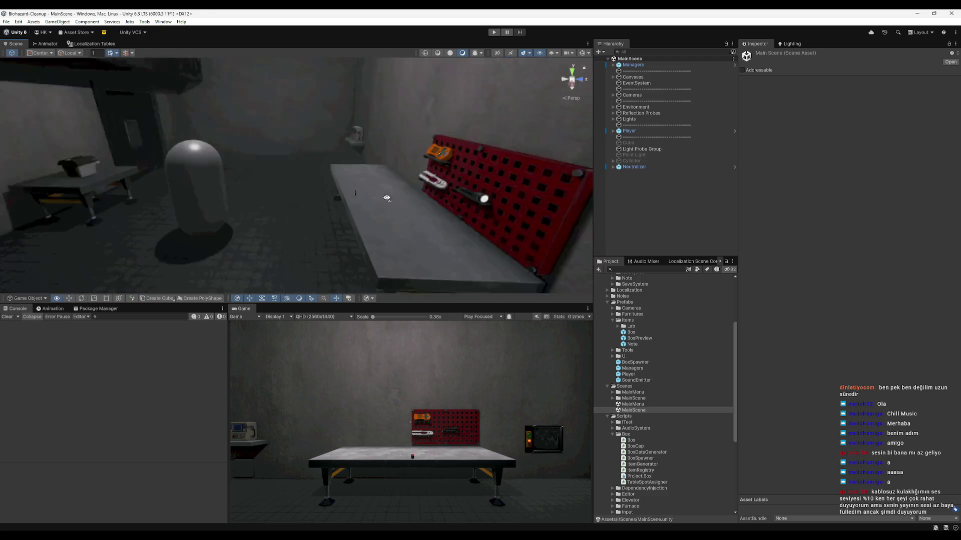
Search the Project for 'furnace' and drag the Furnace prefab into the Scene view.
click(645, 271)
text(urn)
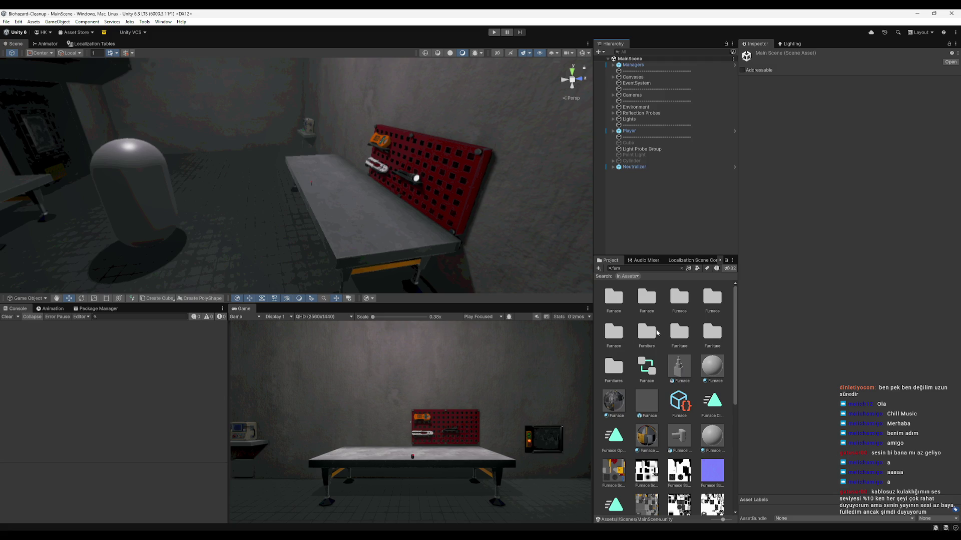
key(ctrl+a)
text(arunace)
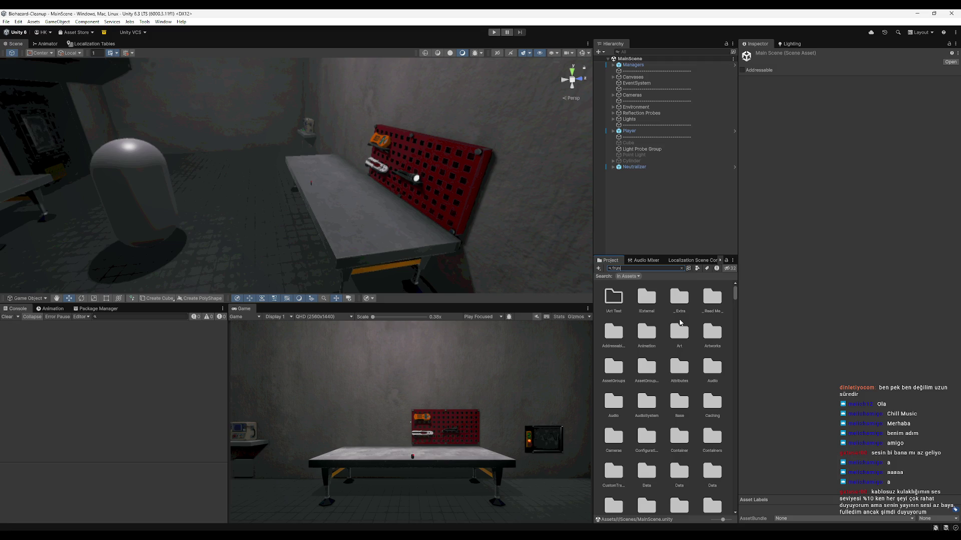
key(BackSpace)
key(BackSpace)
key(BackSpace)
text(urnace)
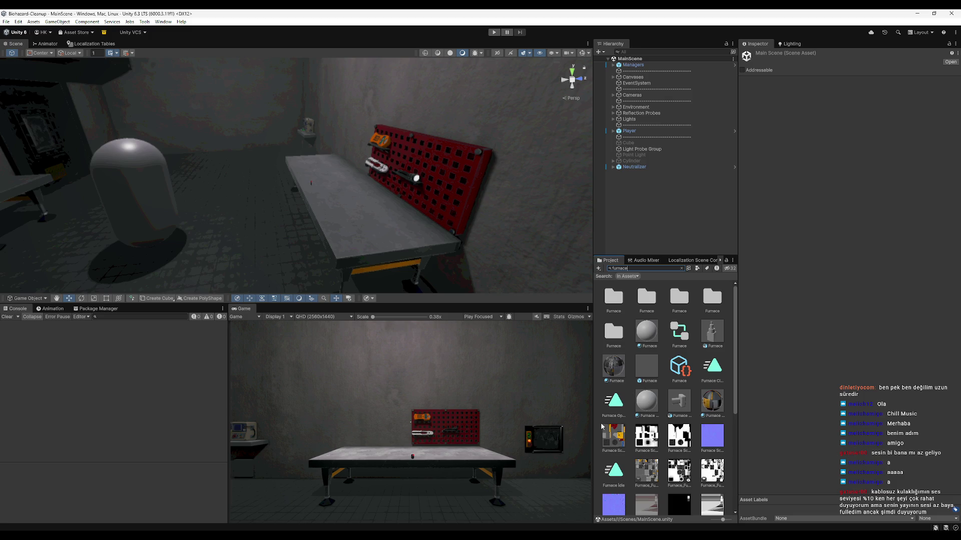
scroll(689, 360, down, 5)
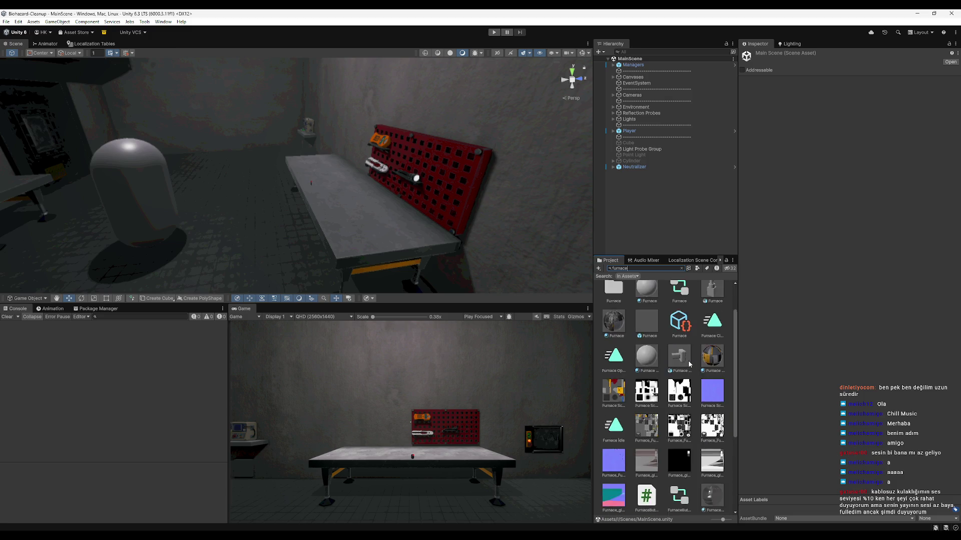
scroll(676, 408, up, 5)
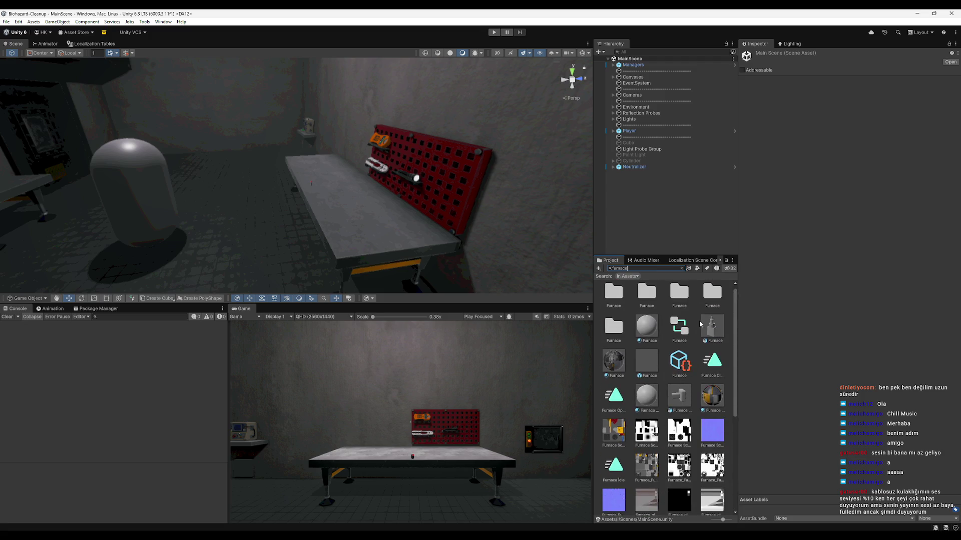
mouse_move(665, 375)
mouse_down()
mouse_move(450, 250)
mouse_move(256, 183)
mouse_up()
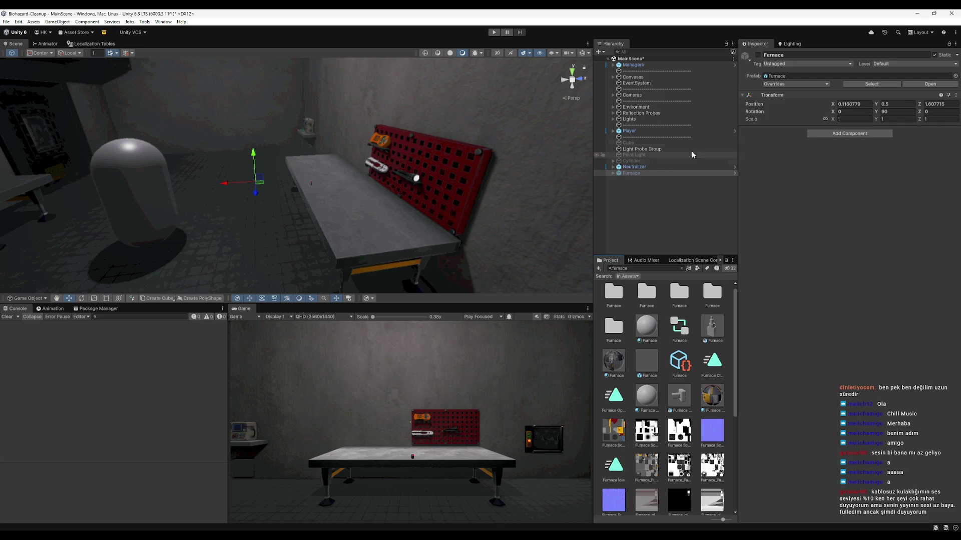
Activate the Furnace, frame it, and apply all its prefab overrides.
click(757, 55)
key(f)
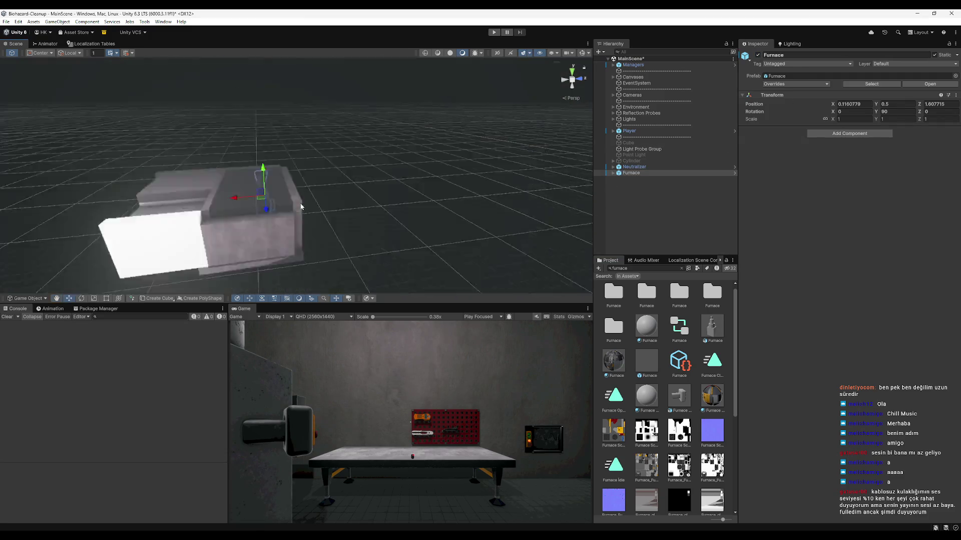
click(796, 83)
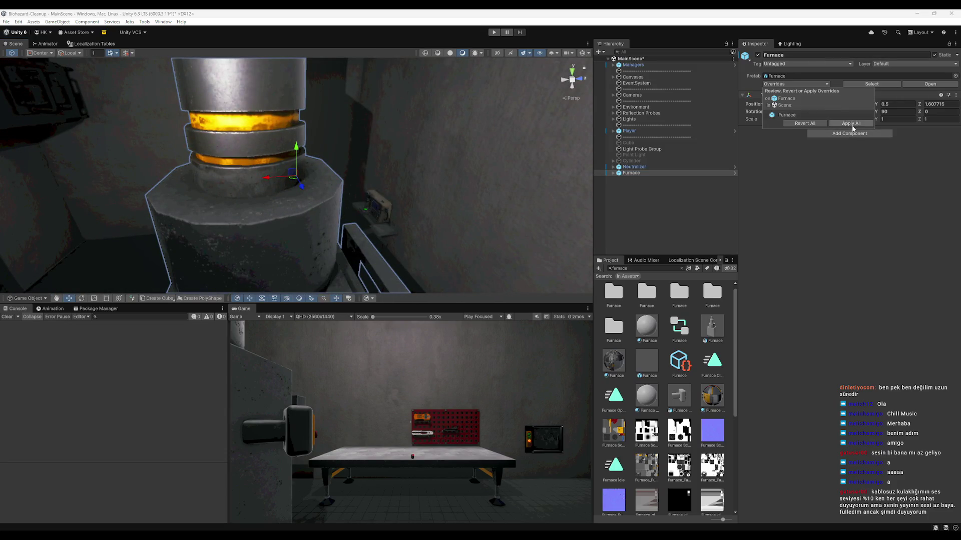
click(847, 122)
Rotate the Furnace around its Y axis toward 180°.
key(e)
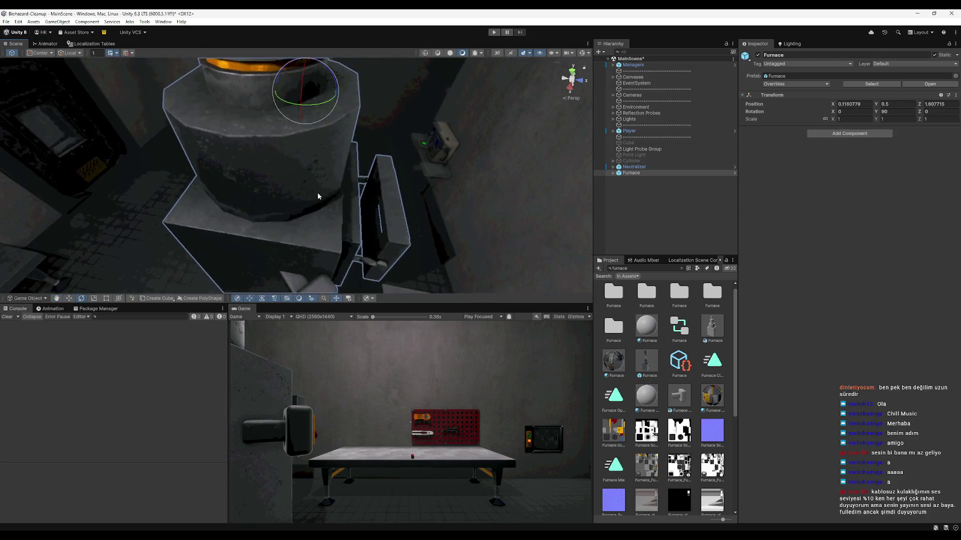
scroll(317, 192, up, 3)
mouse_move(335, 143)
mouse_down()
mouse_move(279, 152)
mouse_move(314, 169)
mouse_up()
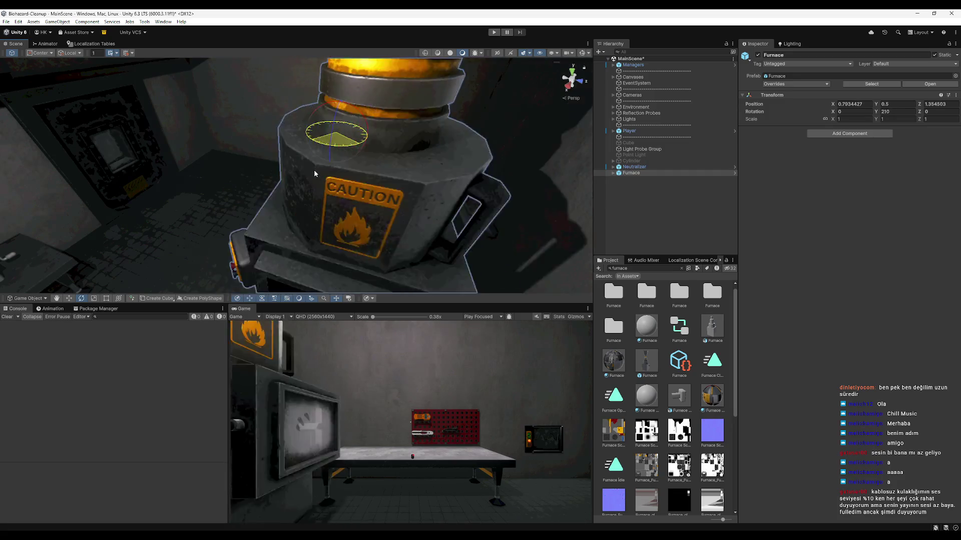
scroll(311, 173, up, 3)
scroll(332, 169, down, 5)
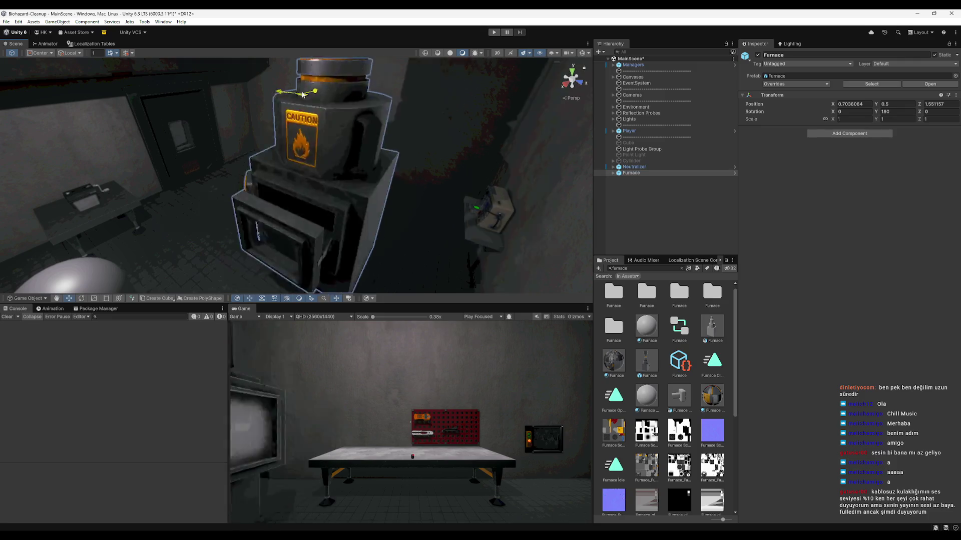
Move the Furnace into the room's back corner at X -2.469, Z 0.109.
drag(302, 94, 335, 78)
drag(98, 174, 301, 119)
drag(352, 91, 325, 99)
mouse_move(247, 128)
mouse_down()
mouse_move(327, 177)
mouse_move(266, 184)
mouse_move(460, 169)
mouse_up()
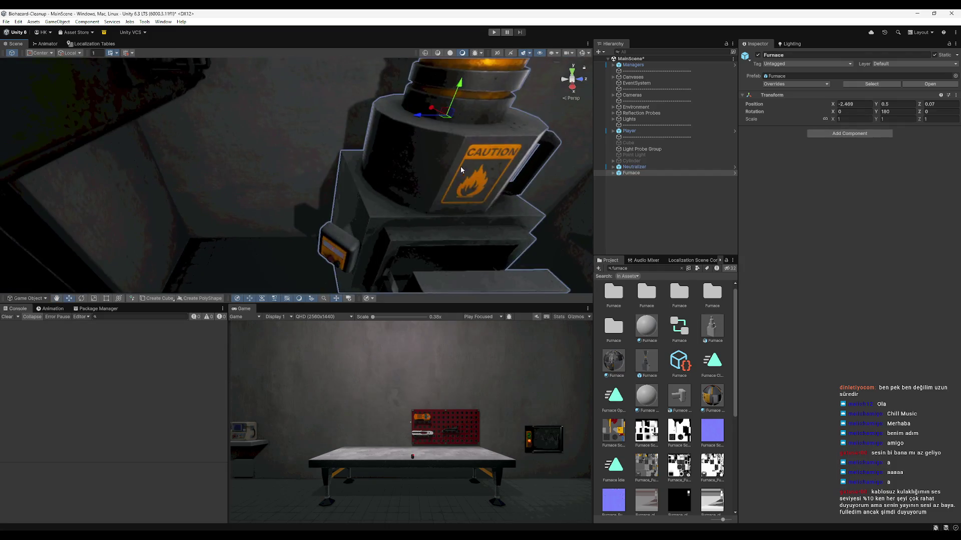
drag(422, 114, 380, 165)
scroll(354, 178, down, 4)
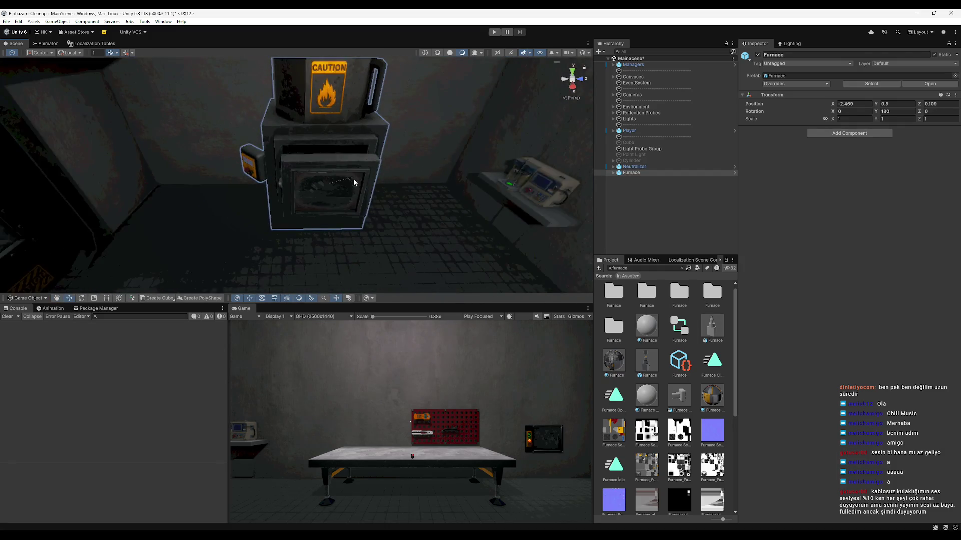
mouse_move(353, 197)
mouse_down()
mouse_move(212, 231)
mouse_move(349, 189)
mouse_move(290, 192)
mouse_move(239, 213)
mouse_move(352, 204)
mouse_move(376, 226)
mouse_move(365, 165)
mouse_move(344, 170)
mouse_move(353, 170)
mouse_move(338, 187)
mouse_up()
scroll(344, 173, up, 5)
scroll(342, 171, down, 5)
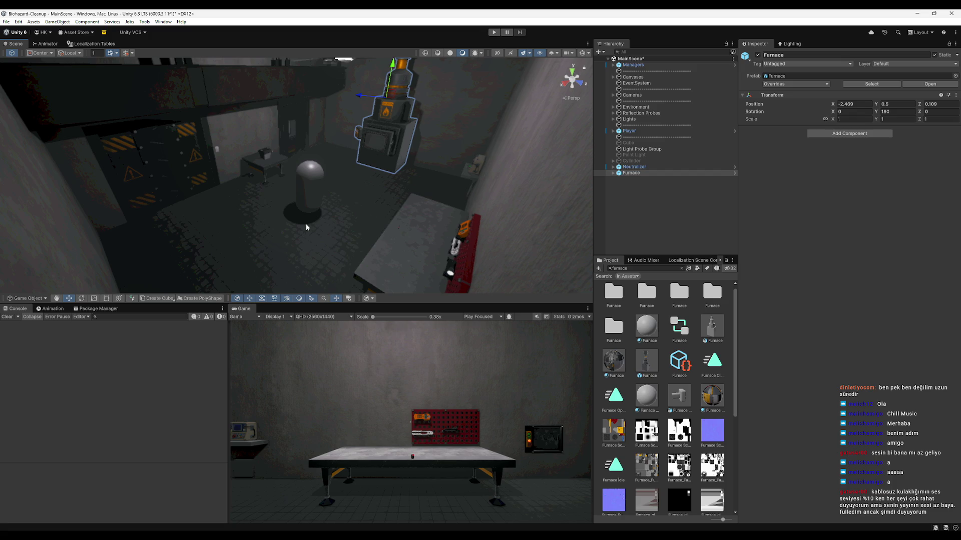
click(255, 83)
ctrl+click(226, 114)
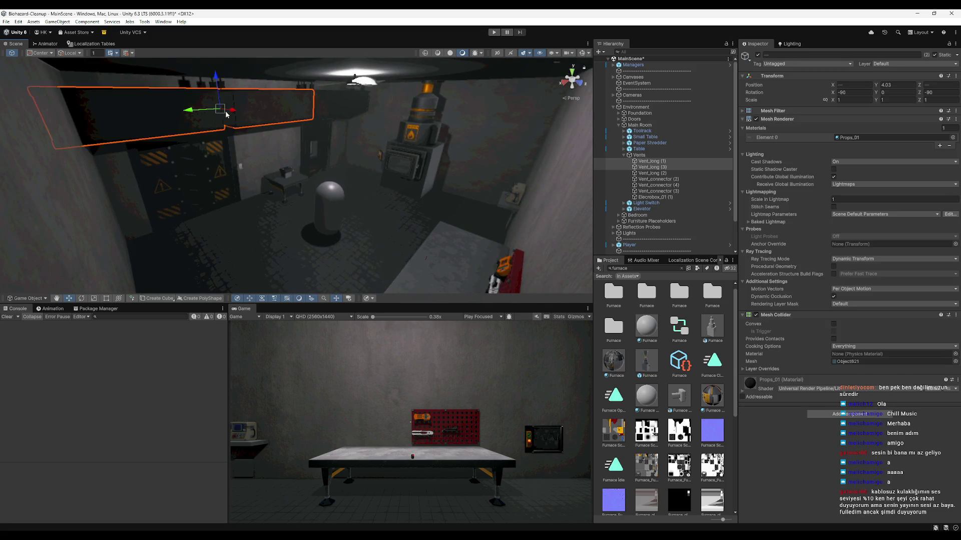
ctrl+click(217, 80)
ctrl+click(307, 80)
ctrl+click(349, 102)
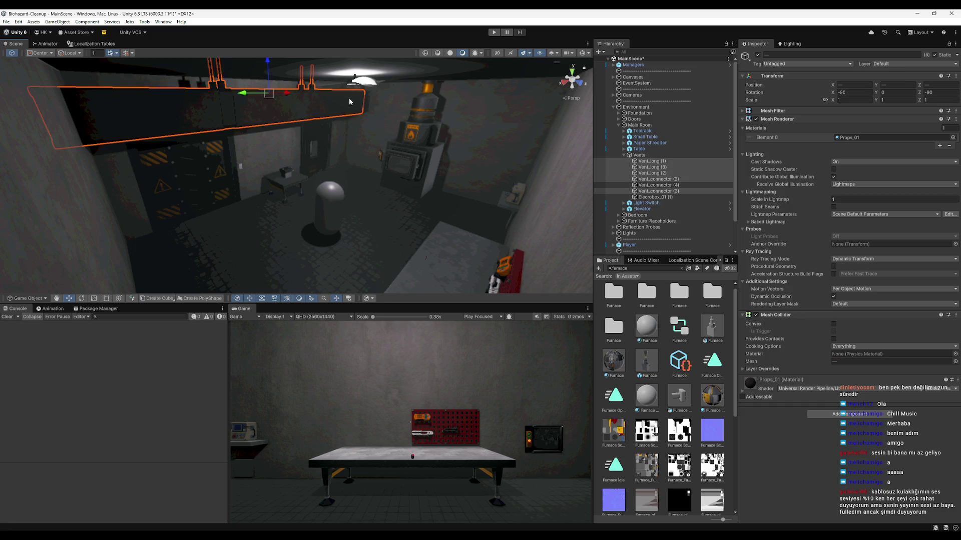
ctrl+click(367, 104)
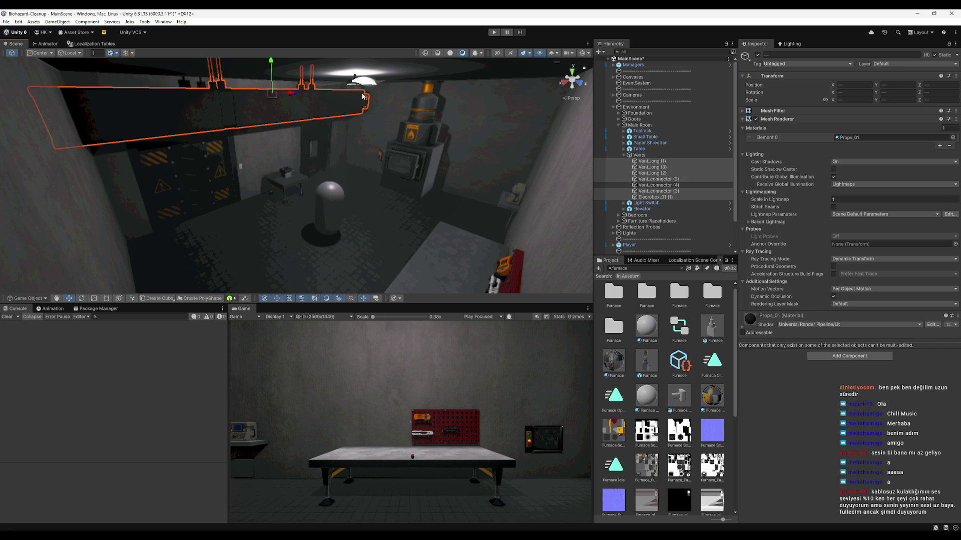
mouse_move(289, 92)
mouse_down()
mouse_move(565, 225)
mouse_move(333, 111)
mouse_move(243, 99)
mouse_move(233, 121)
mouse_up()
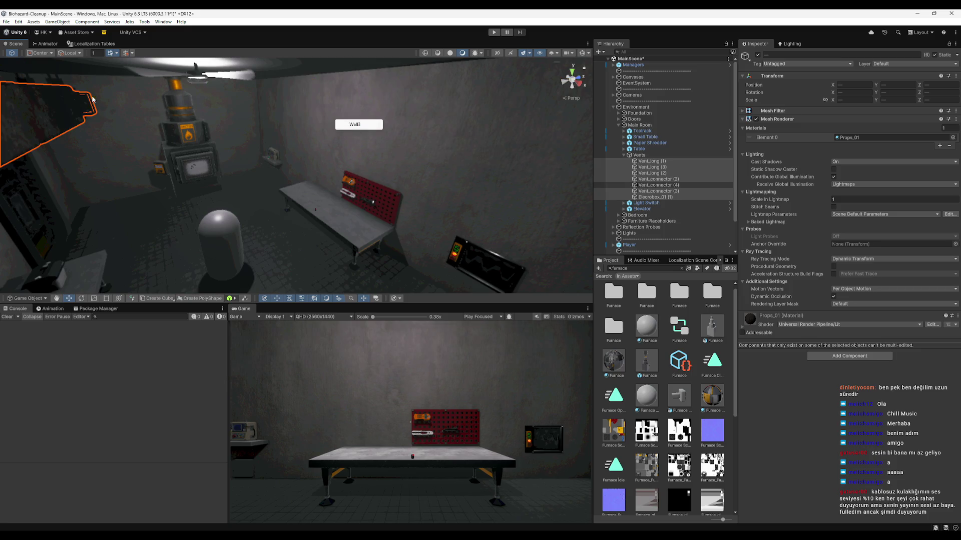
shift+click(59, 82)
drag(94, 108, 151, 123)
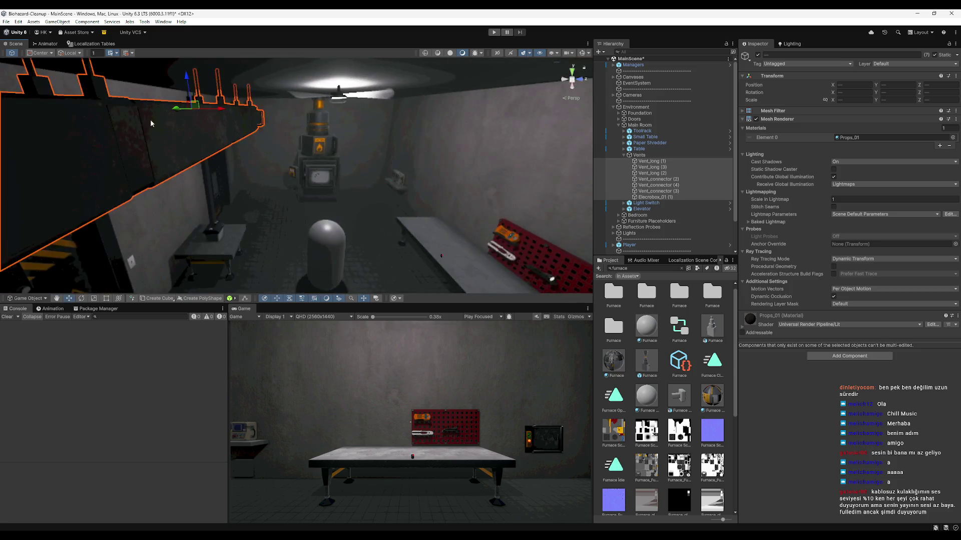
mouse_move(221, 113)
mouse_down()
mouse_move(545, 134)
mouse_move(547, 144)
mouse_move(476, 156)
mouse_move(330, 148)
mouse_up()
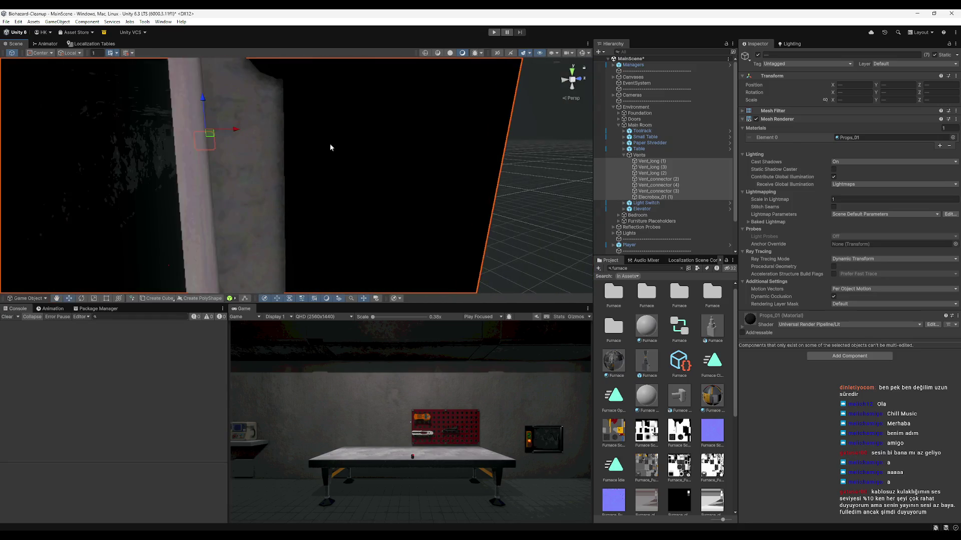
mouse_move(239, 132)
mouse_down()
mouse_move(206, 133)
mouse_move(228, 140)
mouse_up()
mouse_move(286, 175)
mouse_down()
mouse_move(243, 140)
mouse_move(71, 145)
mouse_up()
mouse_move(223, 141)
mouse_down()
mouse_move(212, 141)
mouse_move(215, 150)
mouse_move(515, 188)
mouse_move(256, 139)
mouse_move(242, 111)
mouse_move(396, 160)
mouse_move(322, 189)
mouse_move(328, 161)
mouse_up()
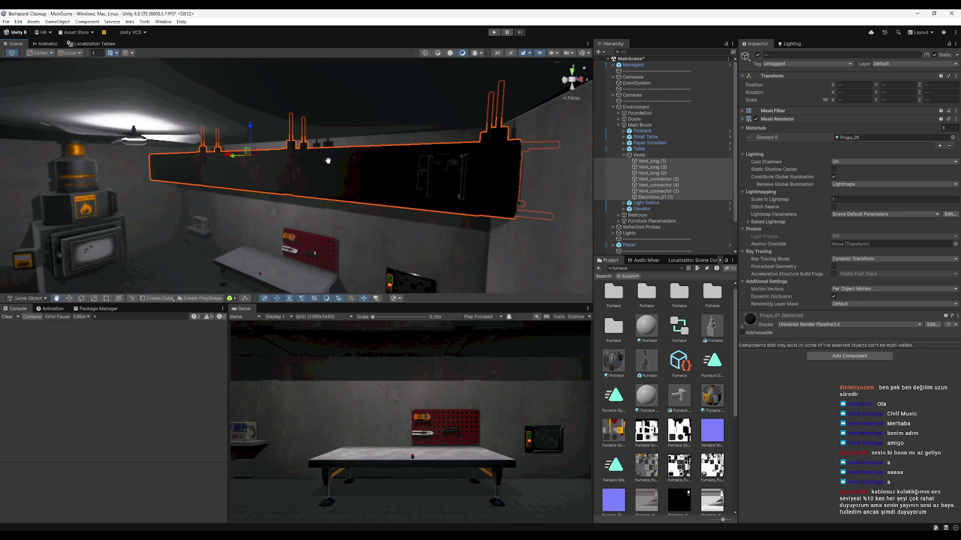
drag(251, 128, 250, 125)
drag(293, 160, 207, 201)
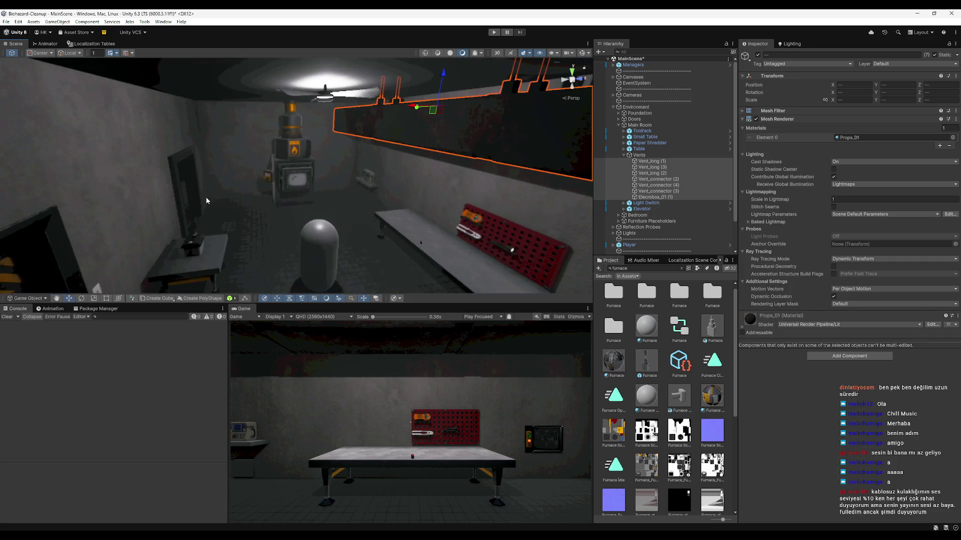
mouse_move(317, 202)
mouse_down()
mouse_move(306, 133)
mouse_move(255, 163)
mouse_move(300, 163)
mouse_up()
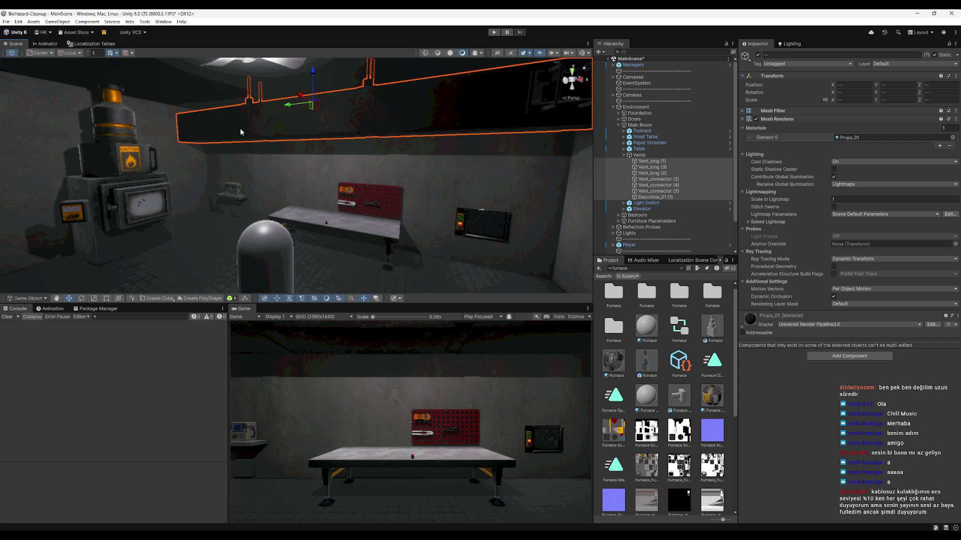
mouse_move(339, 171)
mouse_down()
mouse_move(403, 242)
mouse_move(366, 196)
mouse_move(381, 299)
mouse_move(333, 195)
mouse_move(314, 195)
mouse_move(249, 260)
mouse_move(232, 203)
mouse_move(298, 154)
mouse_move(337, 154)
mouse_move(302, 166)
mouse_up()
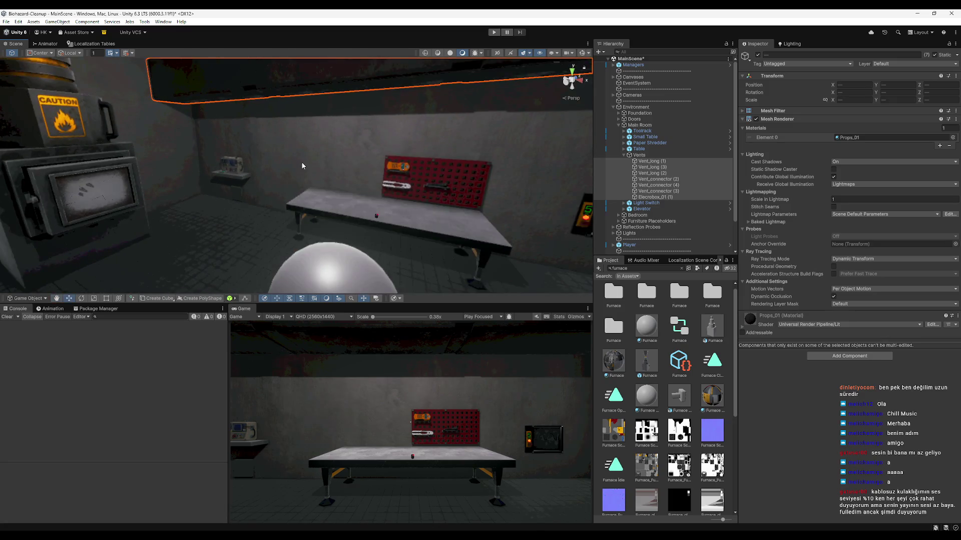
mouse_move(497, 534)
mouse_move(357, 205)
mouse_down()
mouse_move(225, 210)
mouse_move(419, 214)
mouse_move(386, 214)
mouse_move(382, 241)
mouse_move(382, 163)
mouse_move(337, 197)
mouse_up()
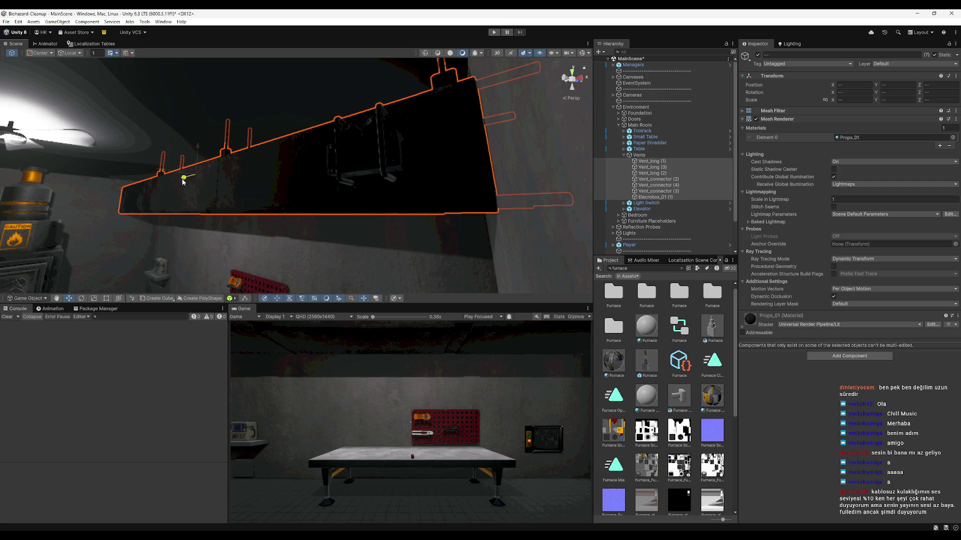
mouse_move(187, 215)
mouse_down()
mouse_move(221, 221)
mouse_move(286, 201)
mouse_up()
Clear the furnace search and expand Data > SaveSystem > MachineData to select the Furnace asset.
click(333, 137)
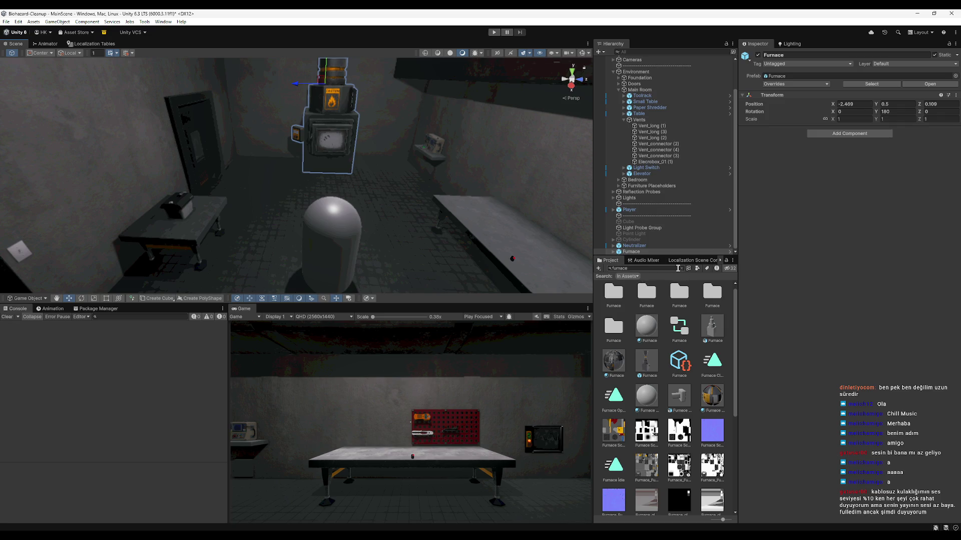
click(682, 270)
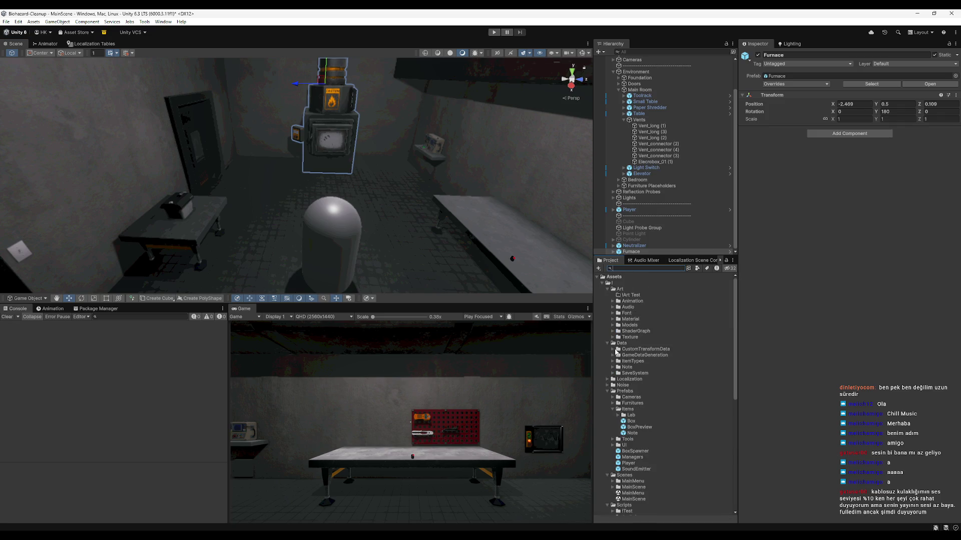
click(612, 350)
click(614, 350)
click(612, 373)
click(618, 379)
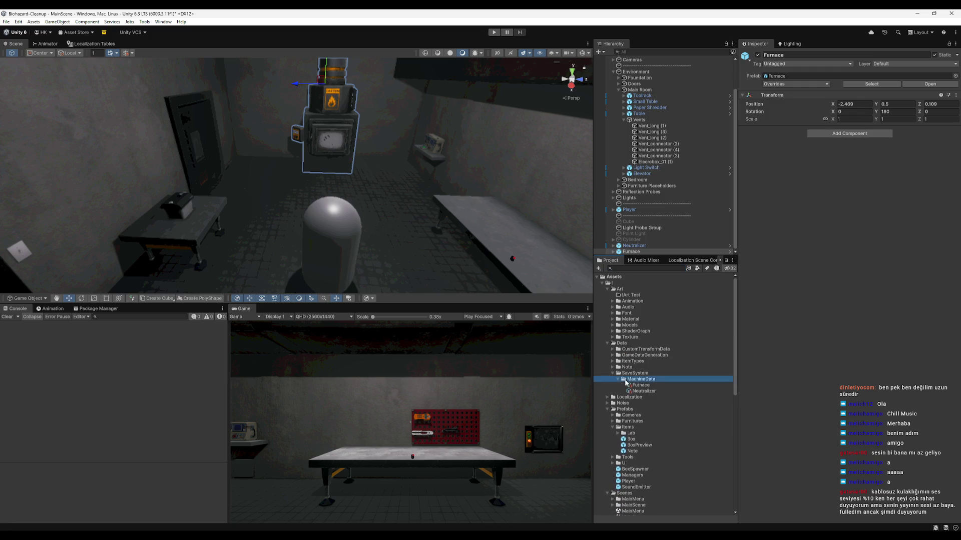
click(631, 385)
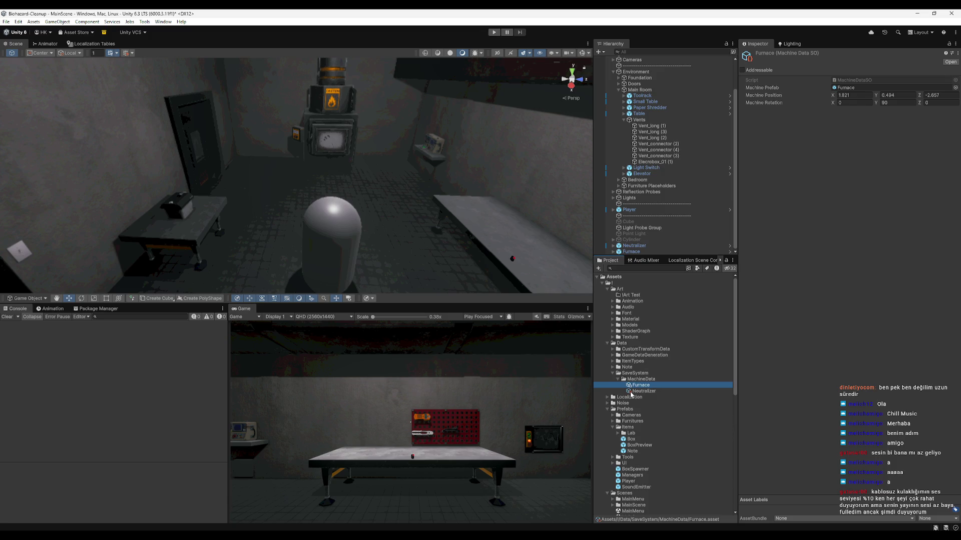
Compare the Furnace asset with the Neutralizer asset and scene furnace, then right-click the Furnace asset.
click(632, 392)
click(635, 386)
click(339, 123)
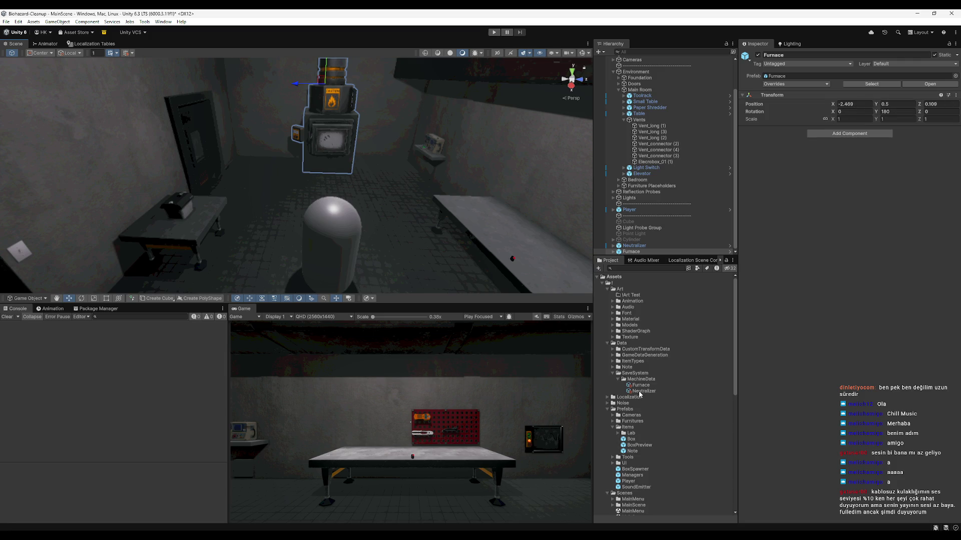
click(640, 385)
right_click(641, 385)
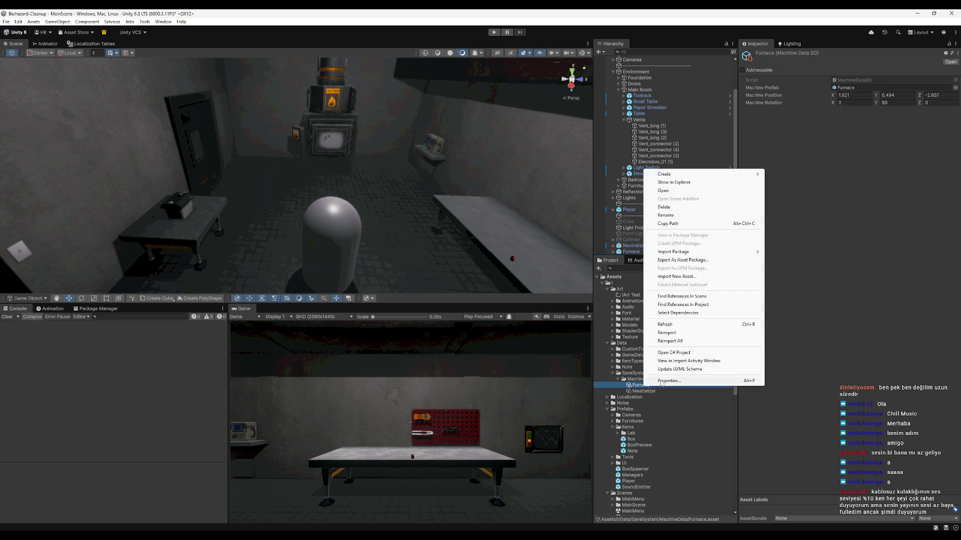
Open the Furnace asset's Properties in a floating window placed beside the Inspector.
click(665, 381)
drag(696, 231, 608, 183)
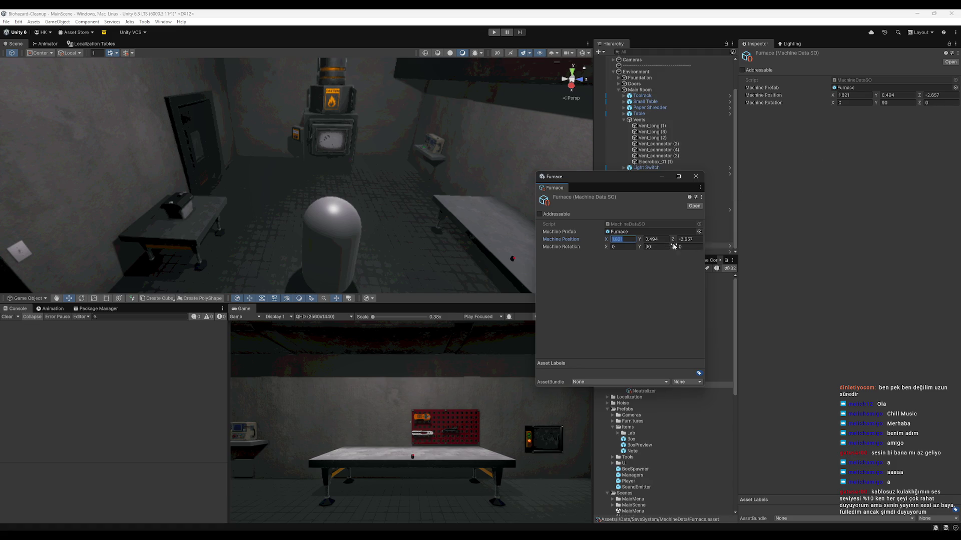
click(794, 164)
drag(605, 180, 516, 234)
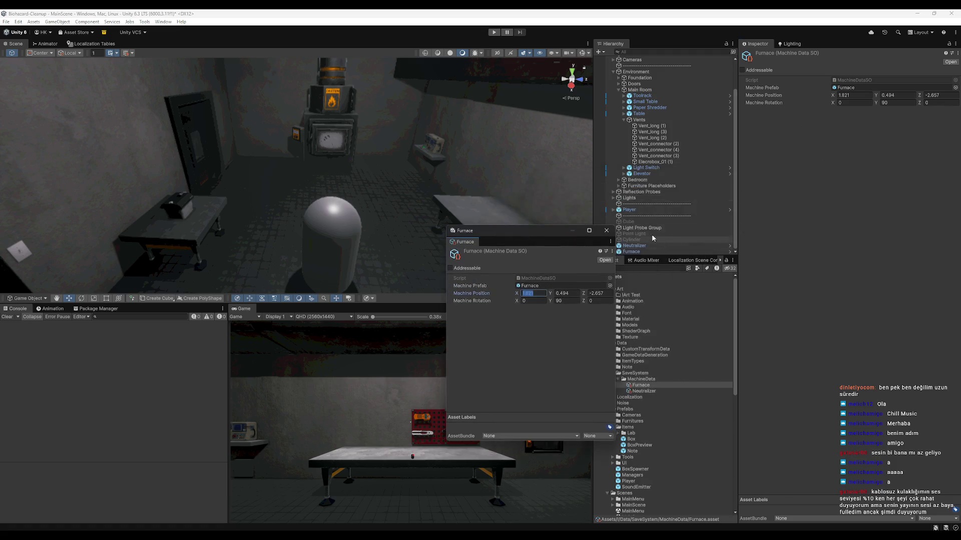
click(632, 252)
Copy the furnace's Position -2.469, 0.5, 0.109 into the asset's Machine Position.
click(853, 104)
key(ctrl+c)
click(531, 293)
key(ctrl+v)
click(895, 105)
key(ctrl+c)
click(564, 293)
key(ctrl+v)
click(939, 104)
click(596, 293)
key(ctrl+v)
Check the furnace's Rotation Y, then close the floating window and reselect the Furnace asset.
click(854, 111)
click(890, 113)
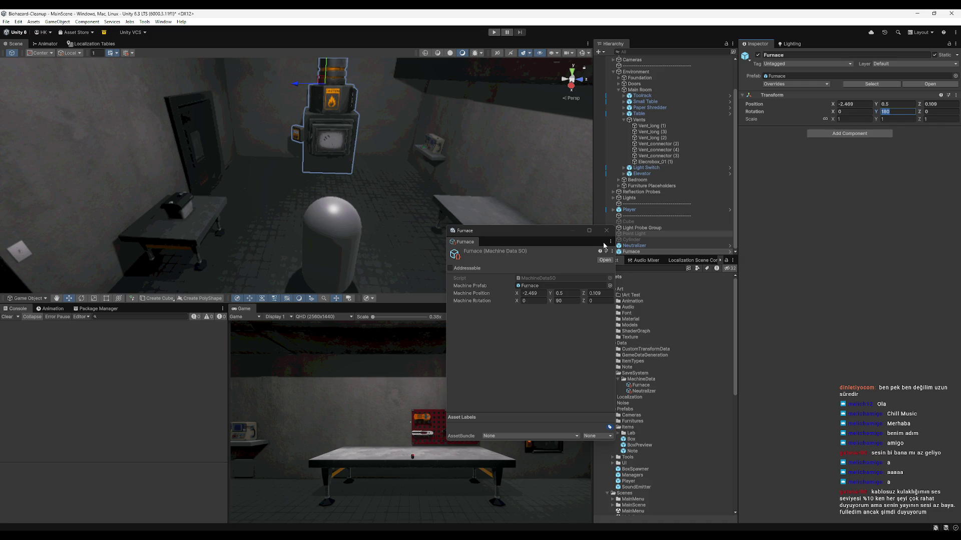
click(606, 230)
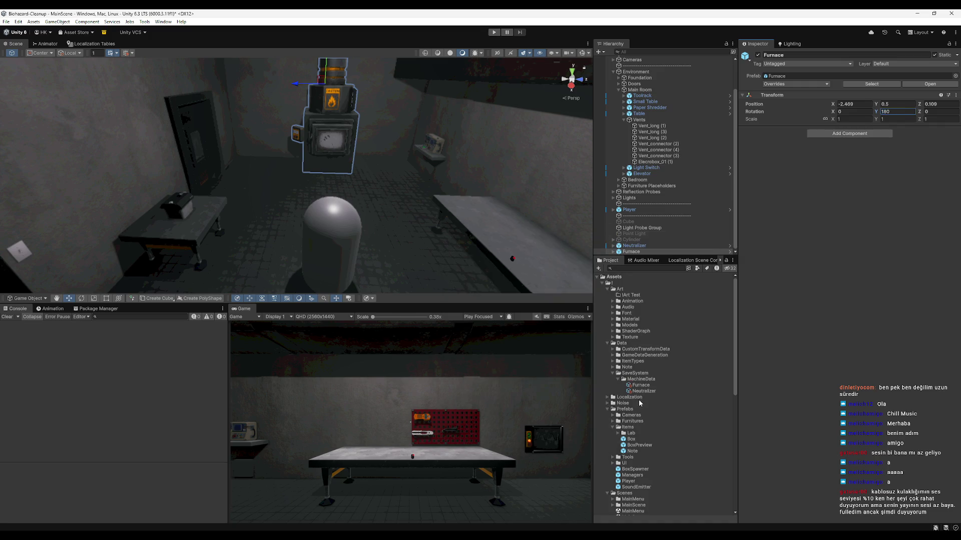
click(645, 388)
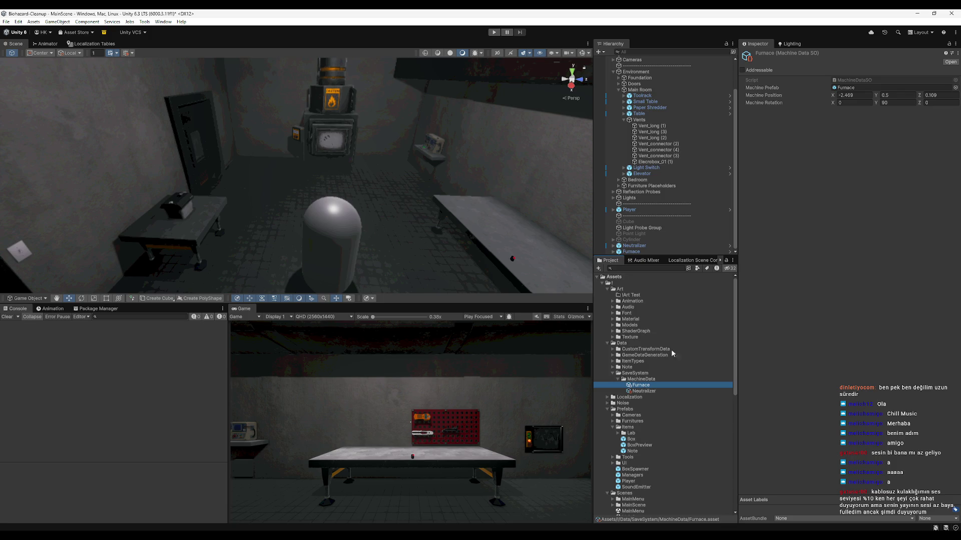
Open MachineDataSO.cs in Rider and delete the machinePosition and machineRotation fields.
double_click(855, 79)
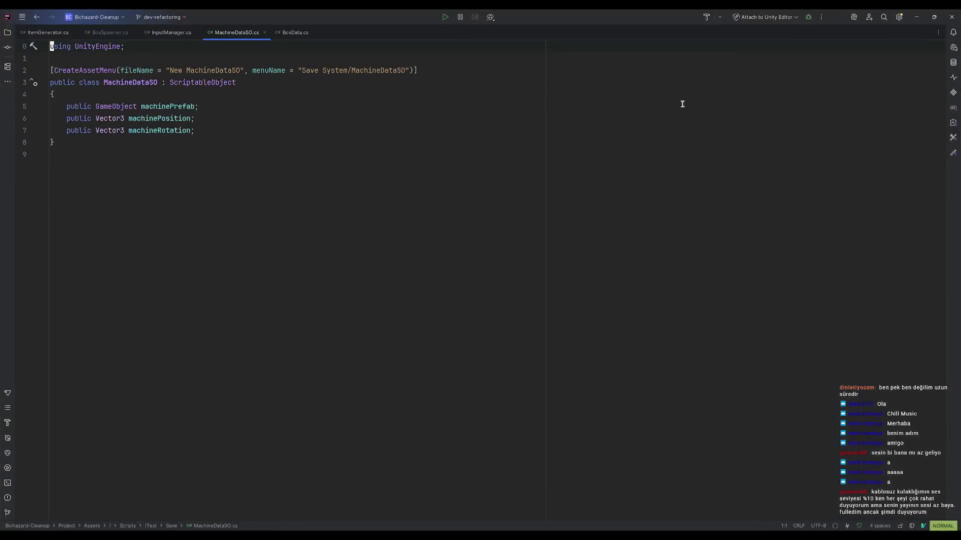
key(j)
key(j)
key(j)
key(k)
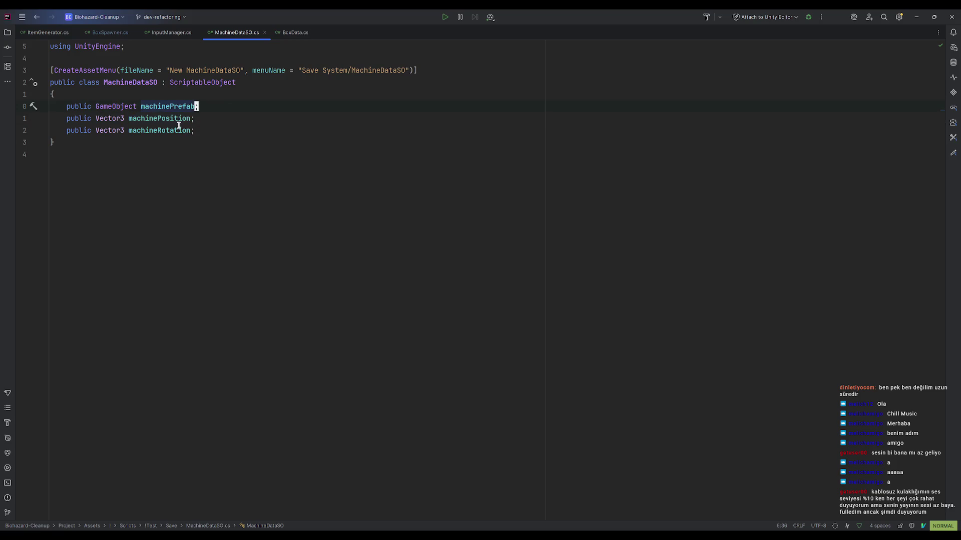
drag(62, 124, 215, 129)
key(BackSpace)
click(215, 106)
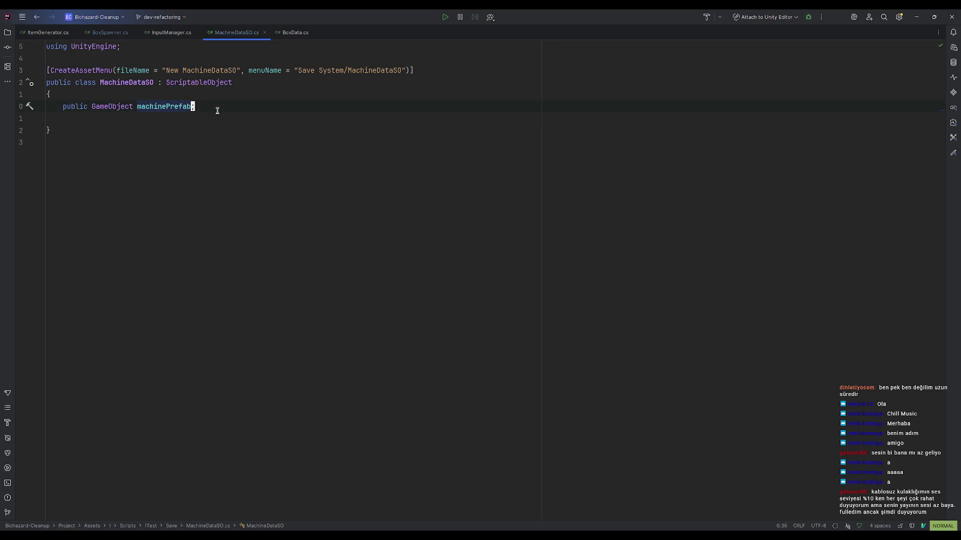
click(204, 118)
Declare a public CustomTransformData customTransformData field below machinePrefab.
text(public Su)
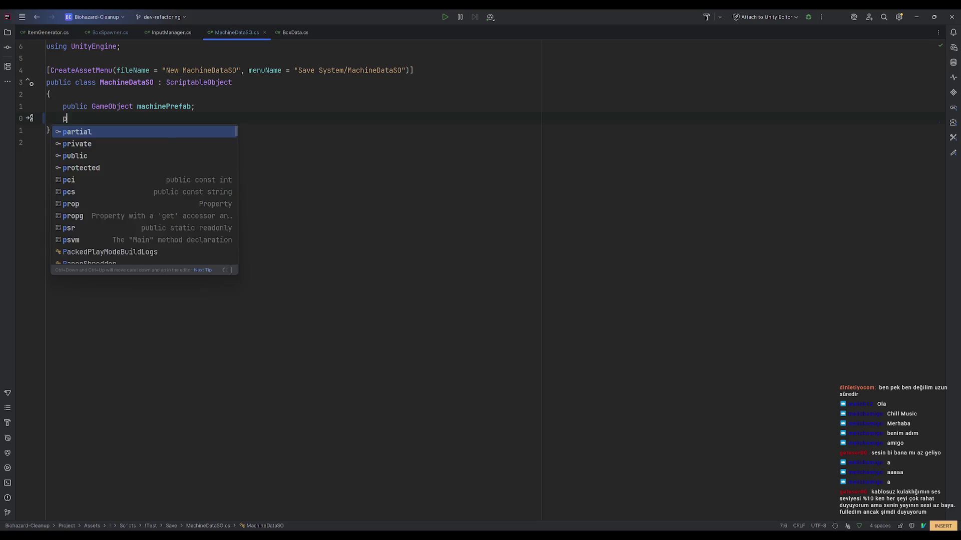
key(BackSpace)
key(BackSpace)
text(CustomD)
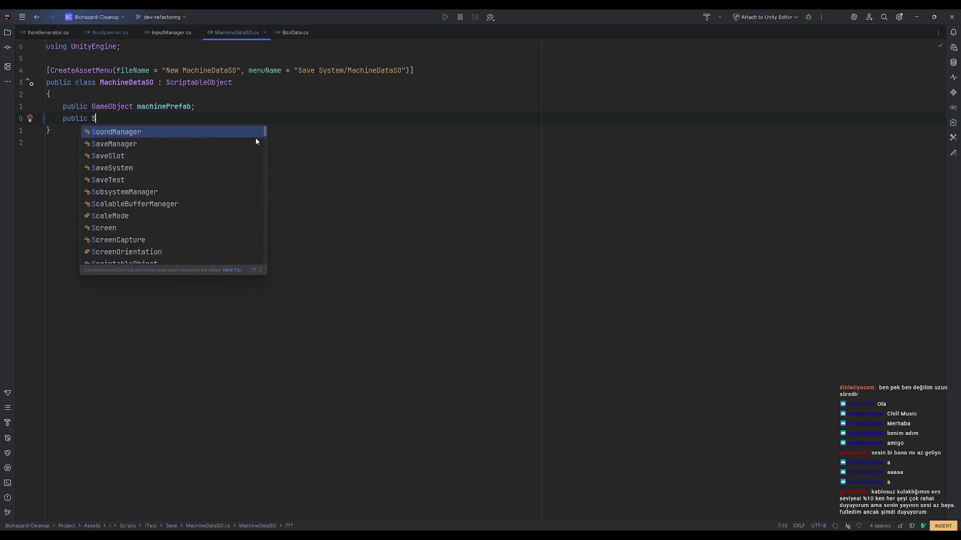
key(BackSpace)
text(Tra)
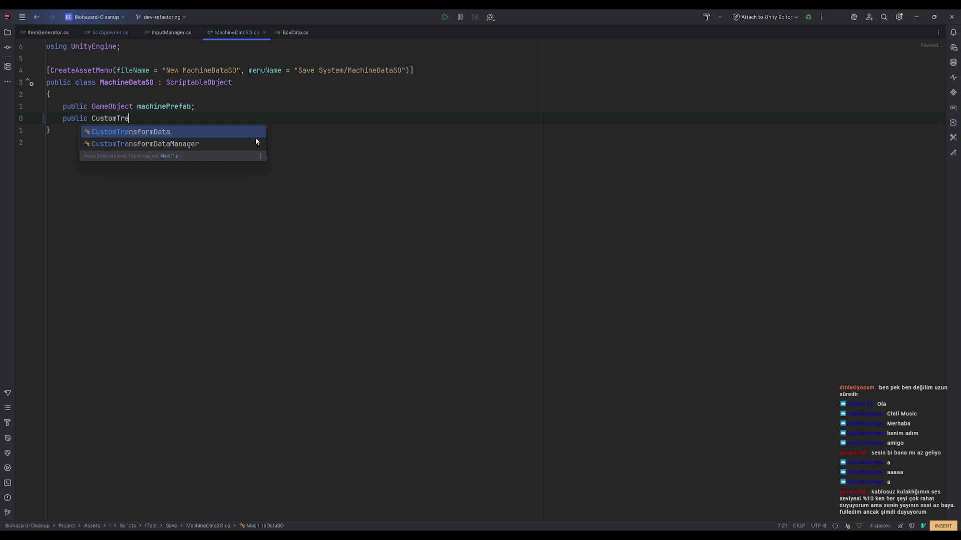
key(Return)
key(Tab)
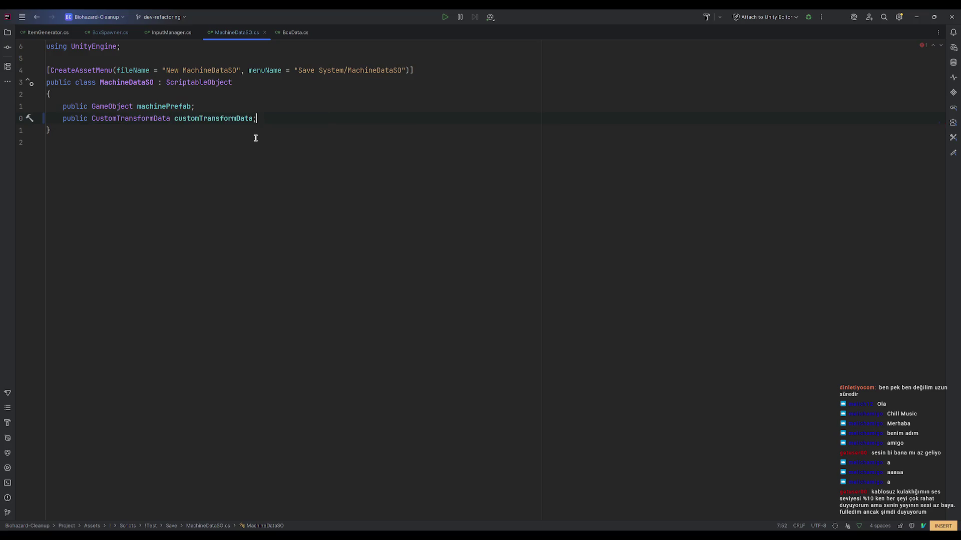
click(916, 17)
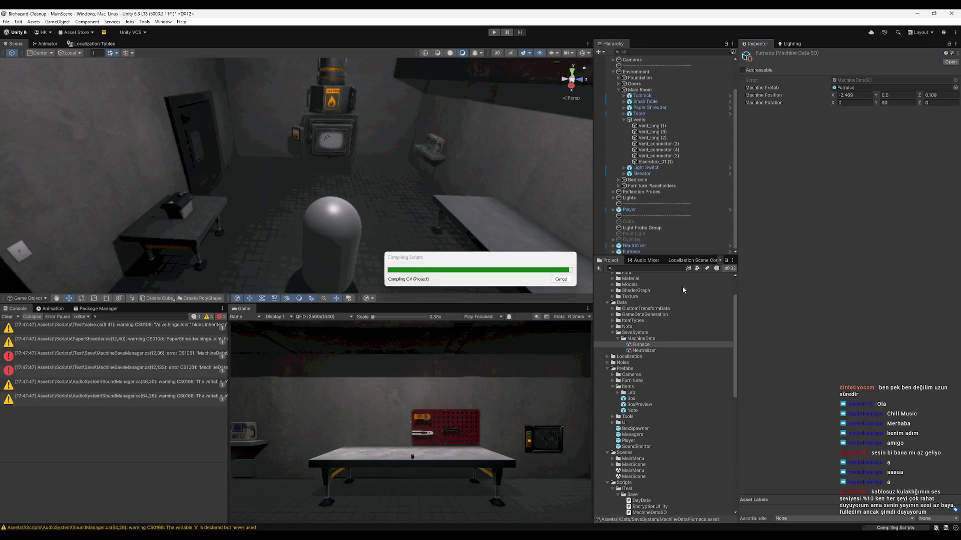
From the CS1061 error, open MachineSaveManager and change machinePosition to customTransformData.LocalPosition.
click(12, 317)
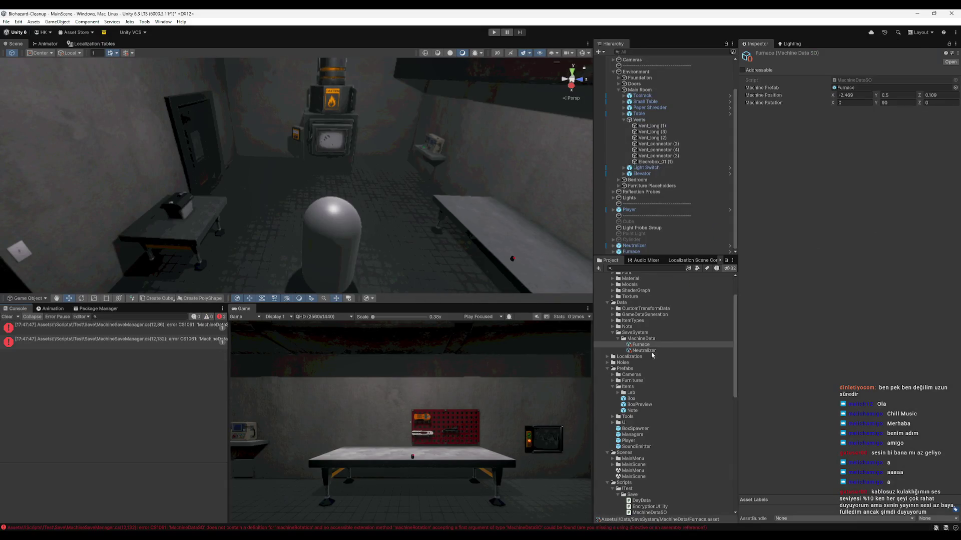
click(41, 325)
double_click(41, 325)
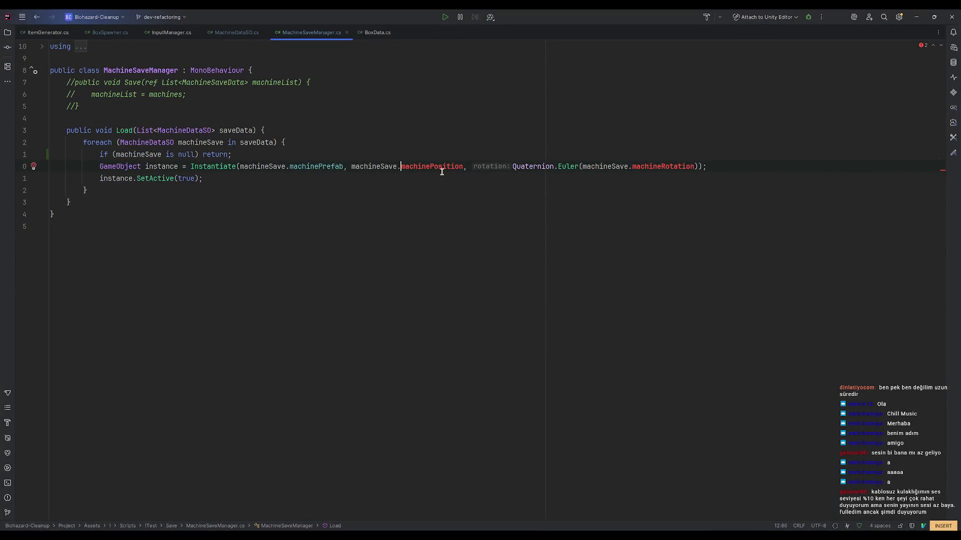
text(.)
click(461, 180)
text(..)
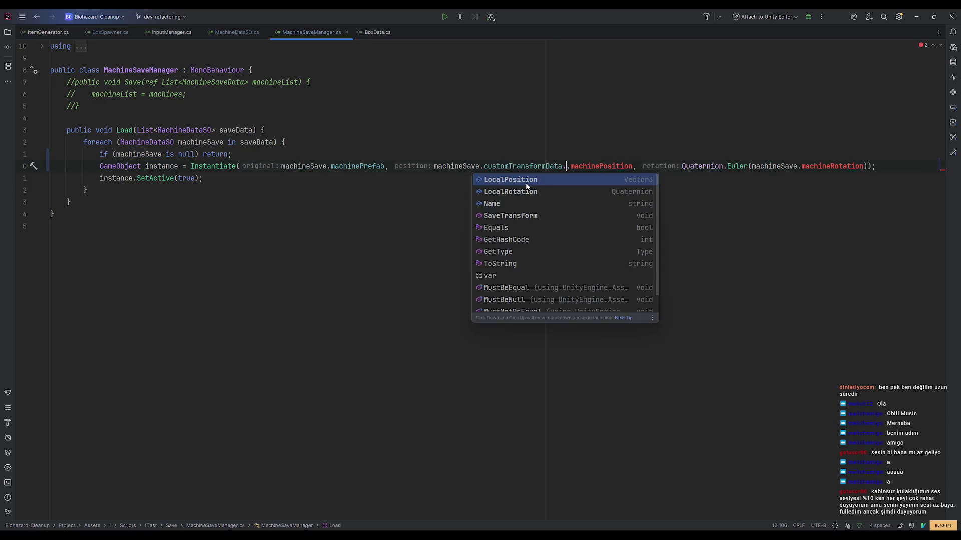
key(BackSpace)
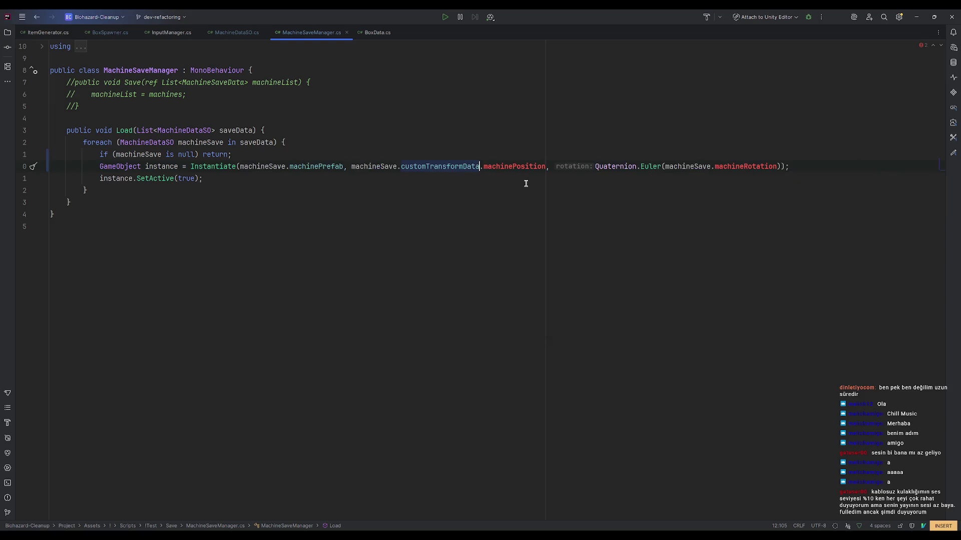
click(546, 167)
double_click(546, 166)
text(L)
key(Return)
Replace machineRotation with customTransformData.LocalRotation.
click(768, 167)
key(ctrl+BackSpace)
text(cus)
key(Return)
text(.Local)
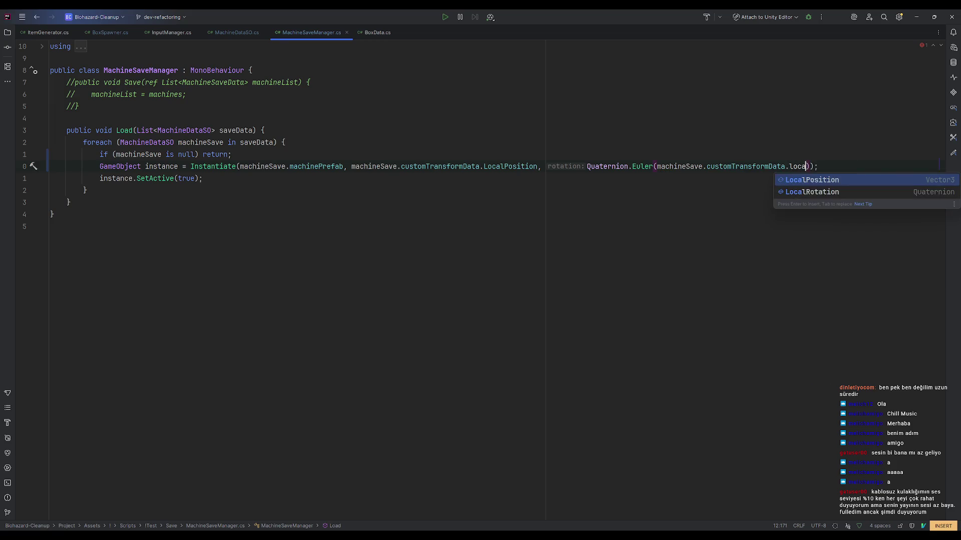
click(812, 191)
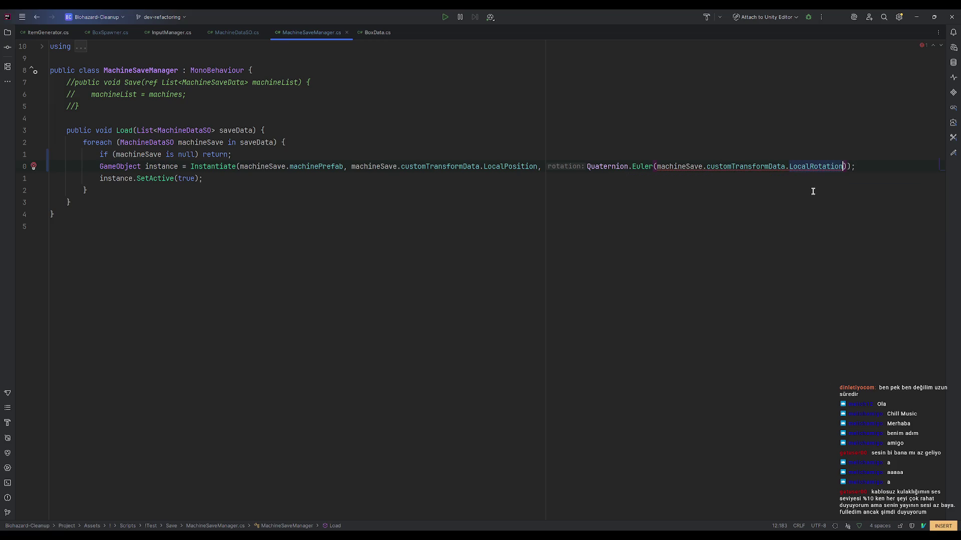
Remove the Quaternion.Euler wrapper and its surplus closing parenthesis.
key(Escape)
key(B)
key(d)
key(f)
key(parenleft)
key(dollar)
key(X)
key(j)
key(j)
key(j)
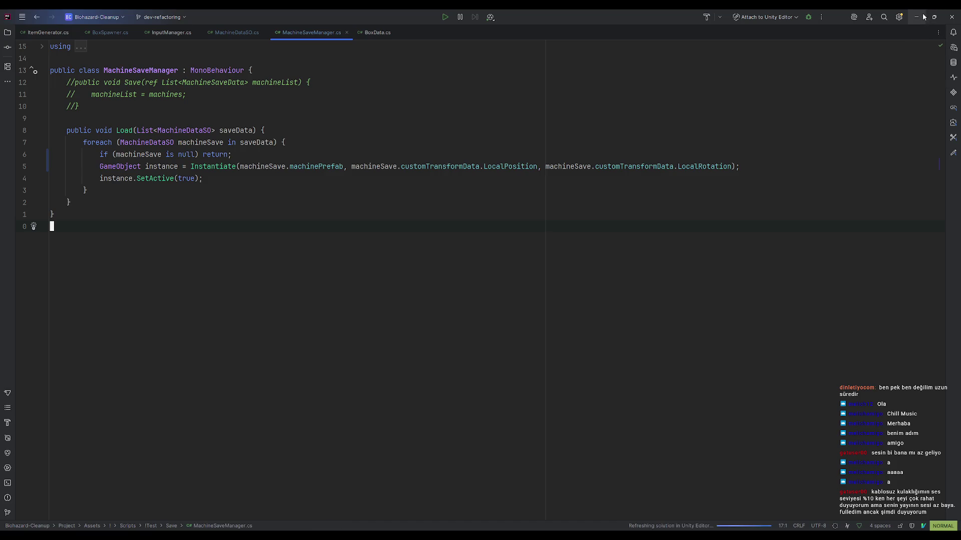
click(916, 16)
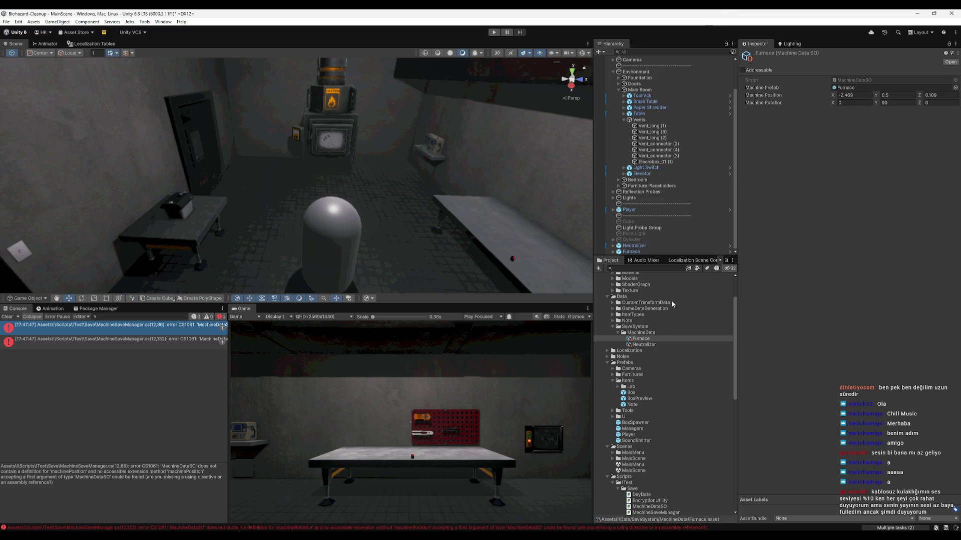
Show the Furnace asset's expanded Custom Transform Data and clear the Console messages.
click(638, 339)
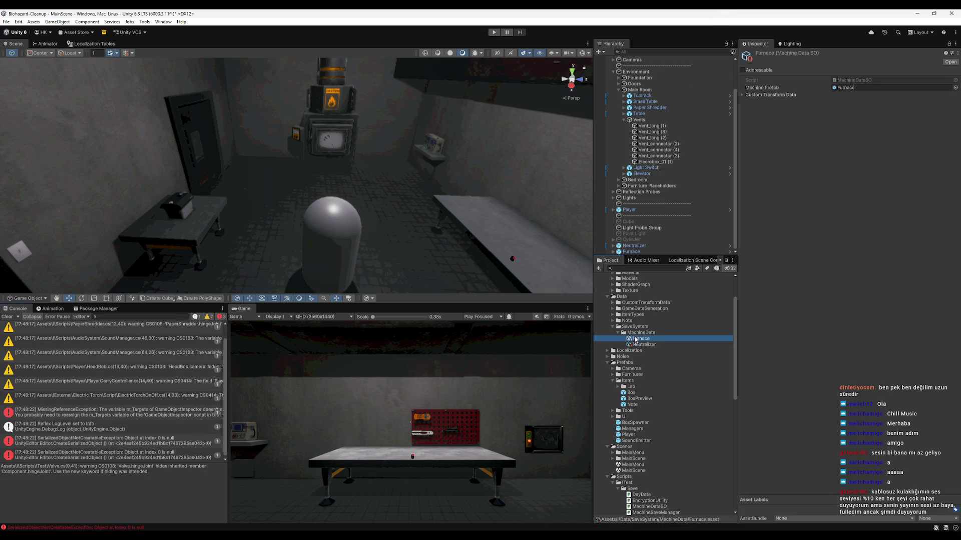
click(765, 94)
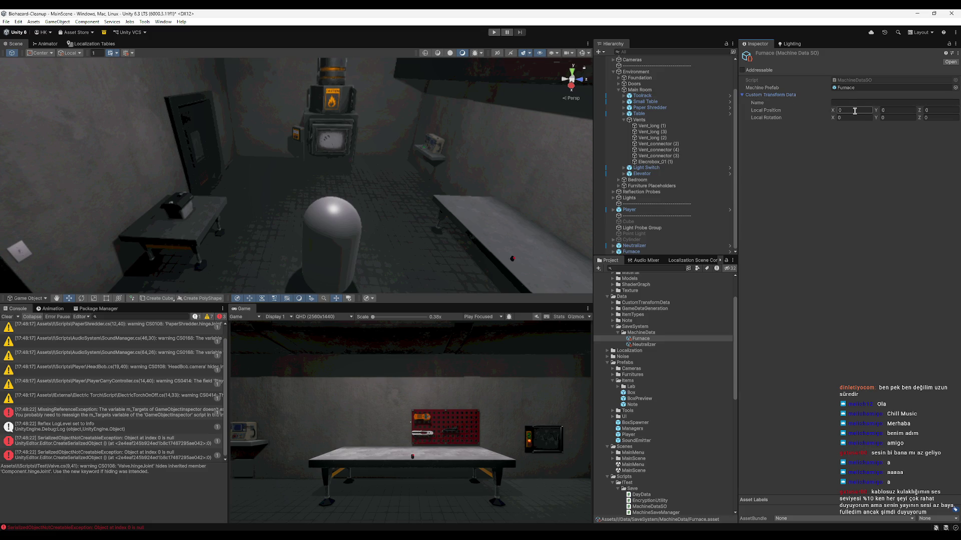
click(18, 317)
click(23, 323)
click(7, 317)
click(144, 22)
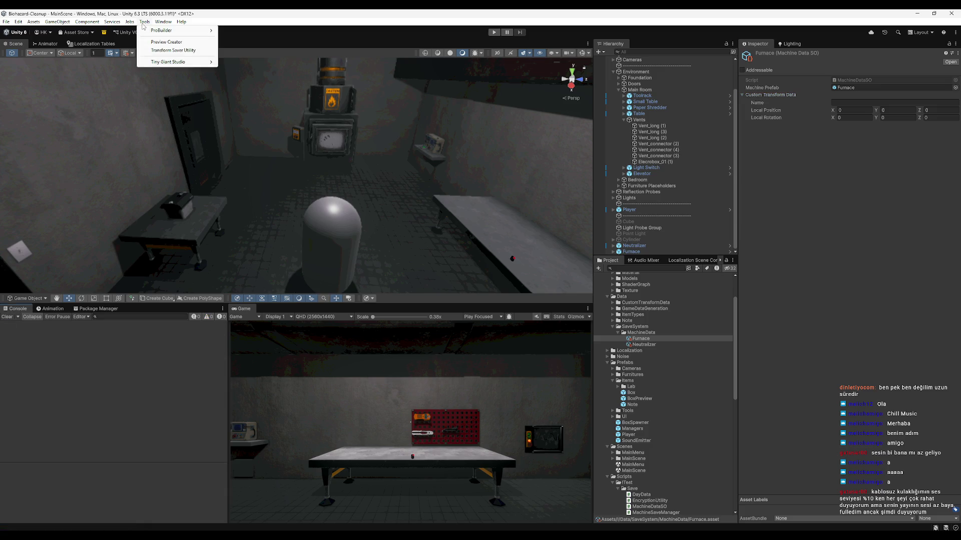
click(168, 50)
drag(641, 338, 445, 344)
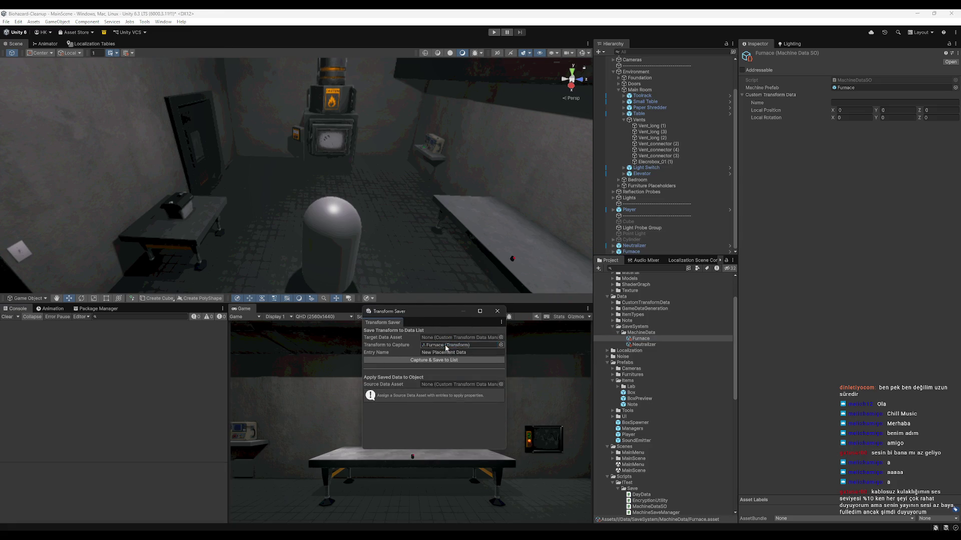
click(797, 95)
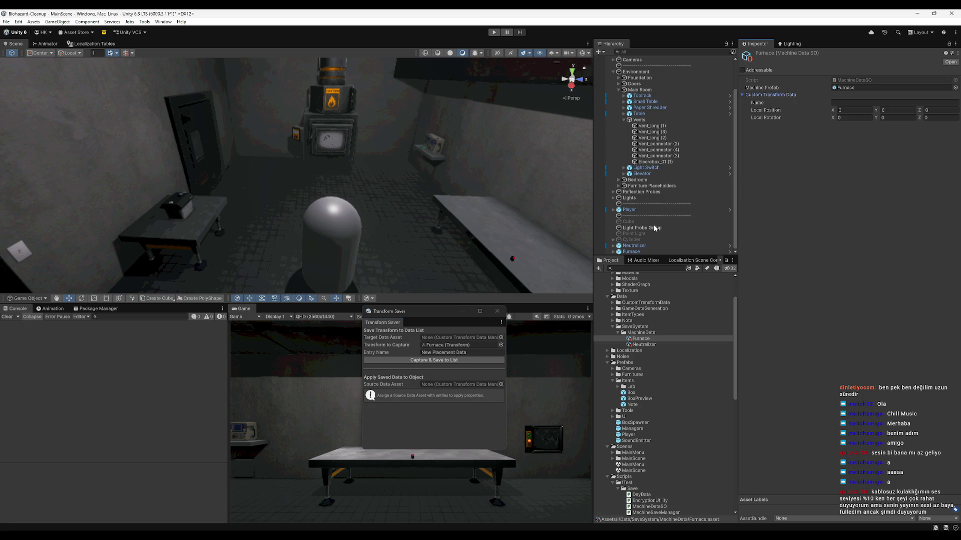
click(501, 339)
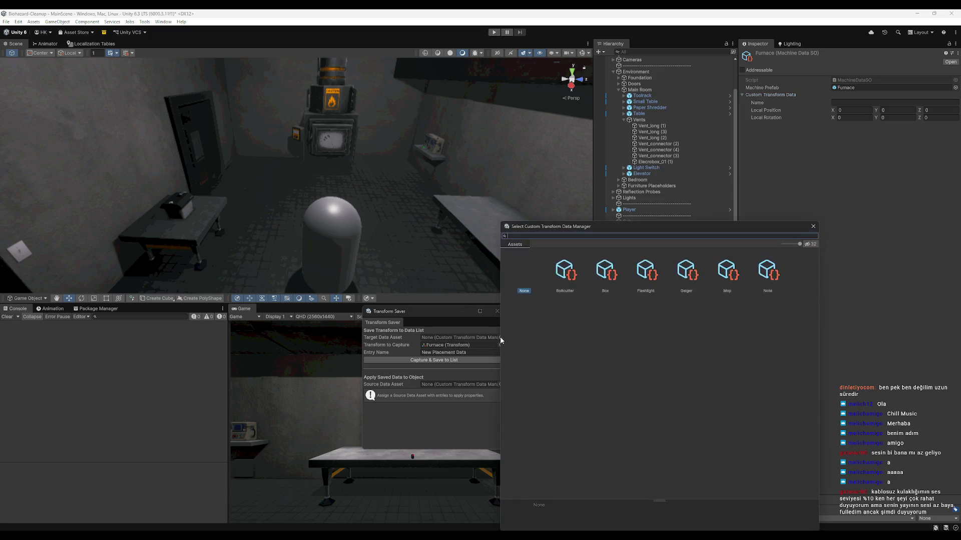
click(814, 226)
click(497, 315)
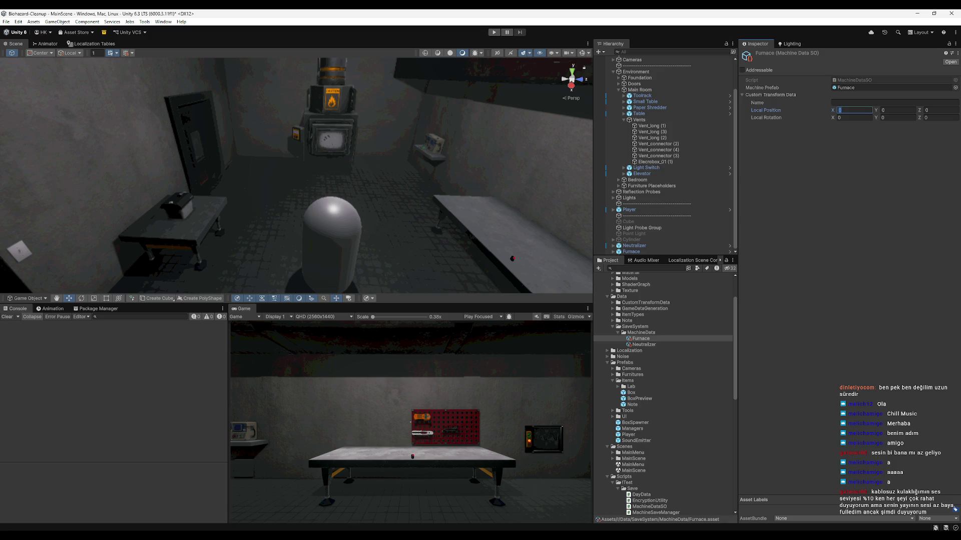
click(339, 121)
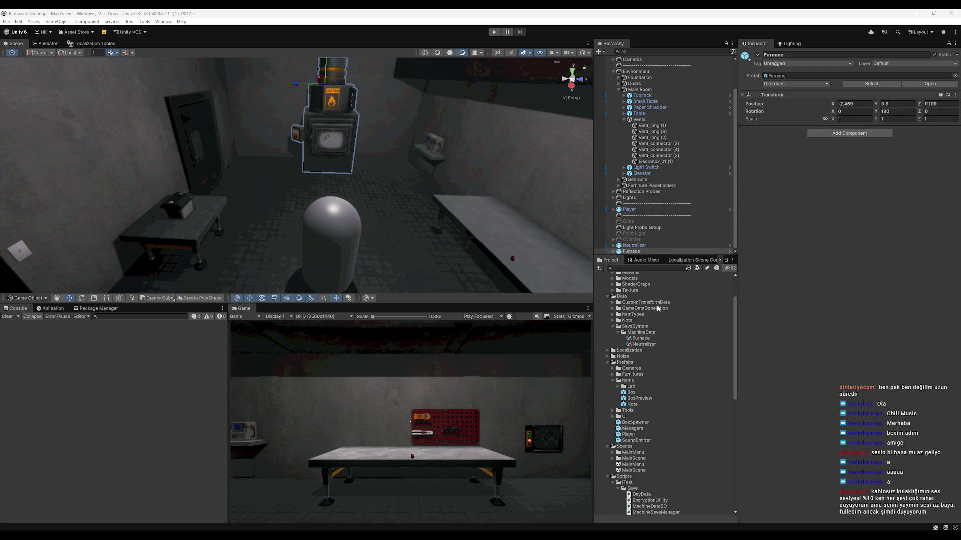
Copy the scene Furnace's position X -2.469 and Y 0.5 into the Furnace data's Local Position.
right_click(653, 342)
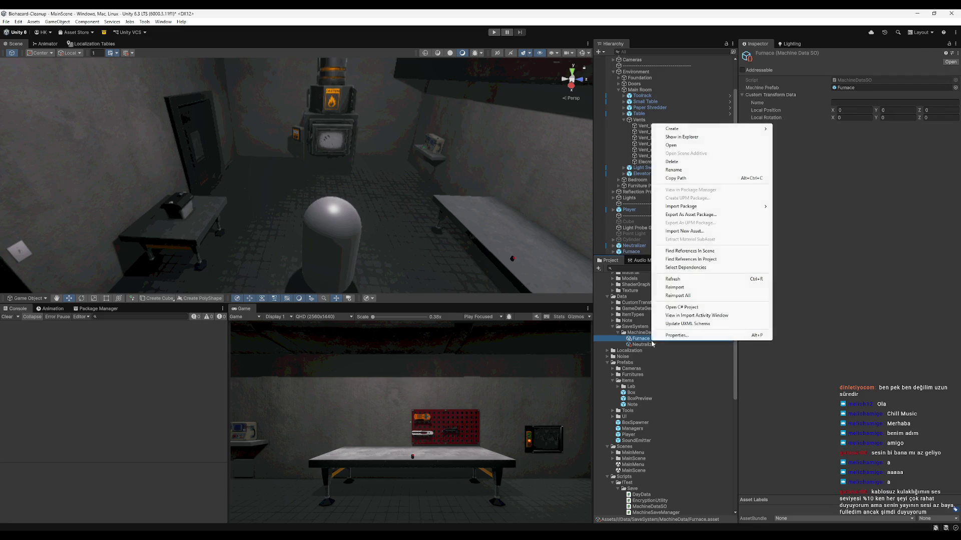
click(676, 335)
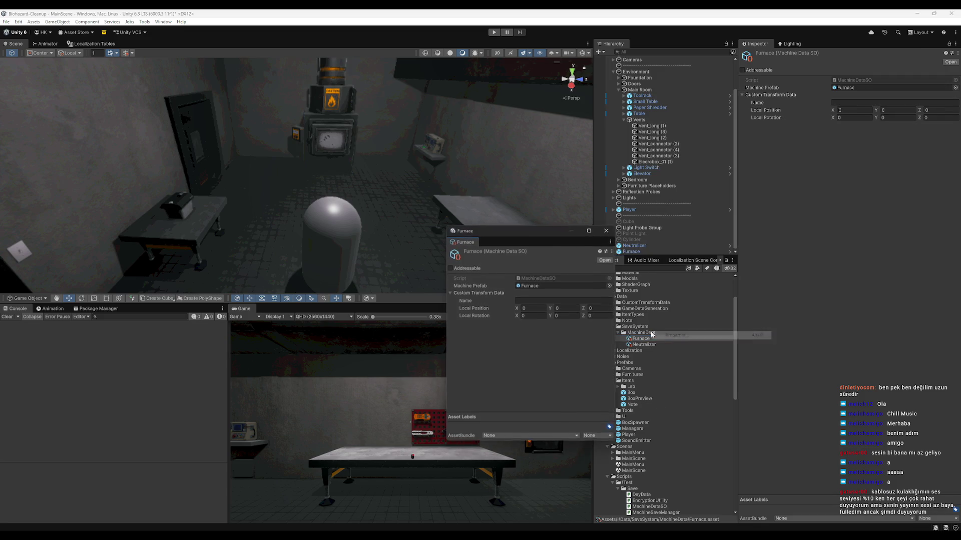
click(640, 252)
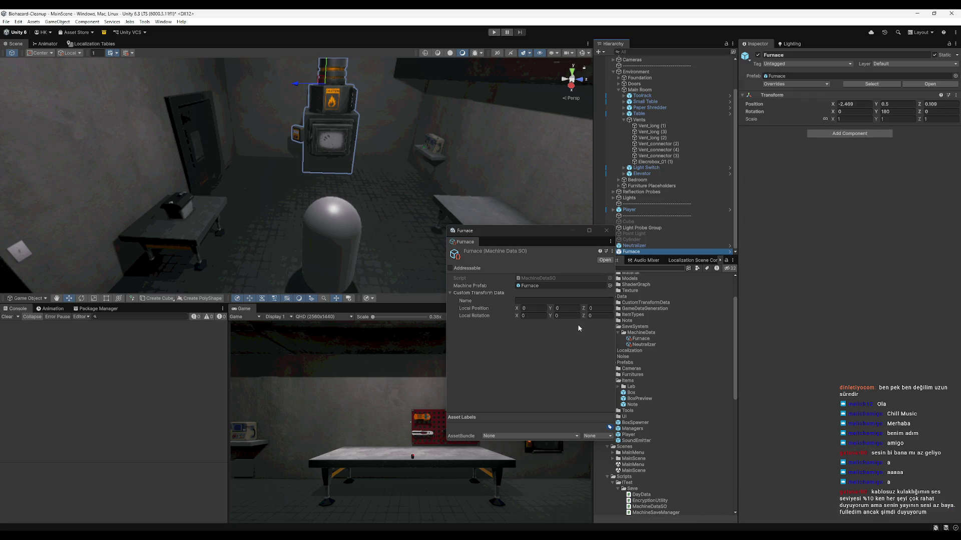
click(845, 104)
key(ctrl+c)
click(532, 308)
key(ctrl+v)
click(895, 104)
key(ctrl+c)
click(565, 308)
key(ctrl+v)
Set the Furnace data's Local Rotation Y to 180, then delete the Furnace from the scene.
click(940, 104)
key(ctrl+c)
click(598, 309)
click(897, 111)
click(590, 308)
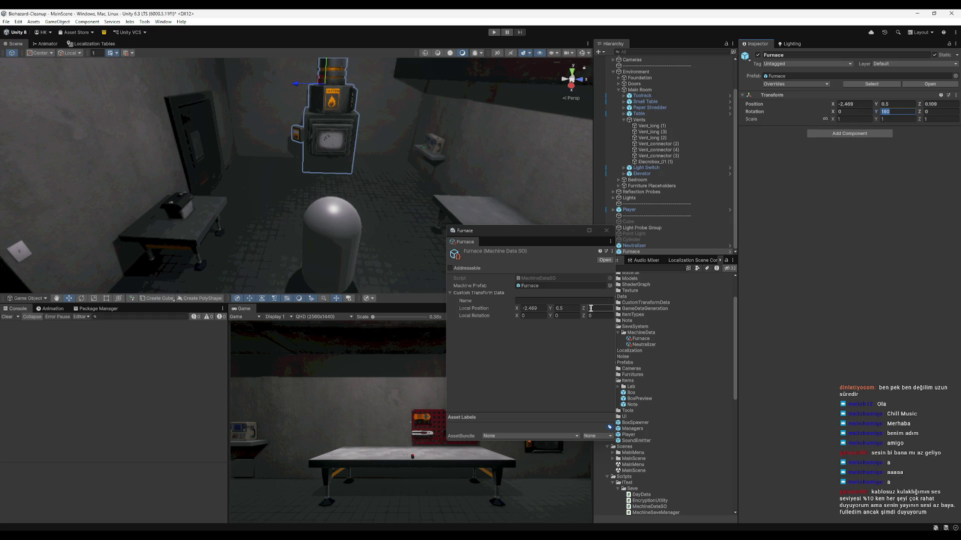
click(606, 230)
click(645, 251)
key(Delete)
Enter the scene Neutralizer's position -1.9, 1.627675, 3.531 into the Neutralizer data's Local Position.
click(648, 344)
right_click(650, 344)
click(666, 339)
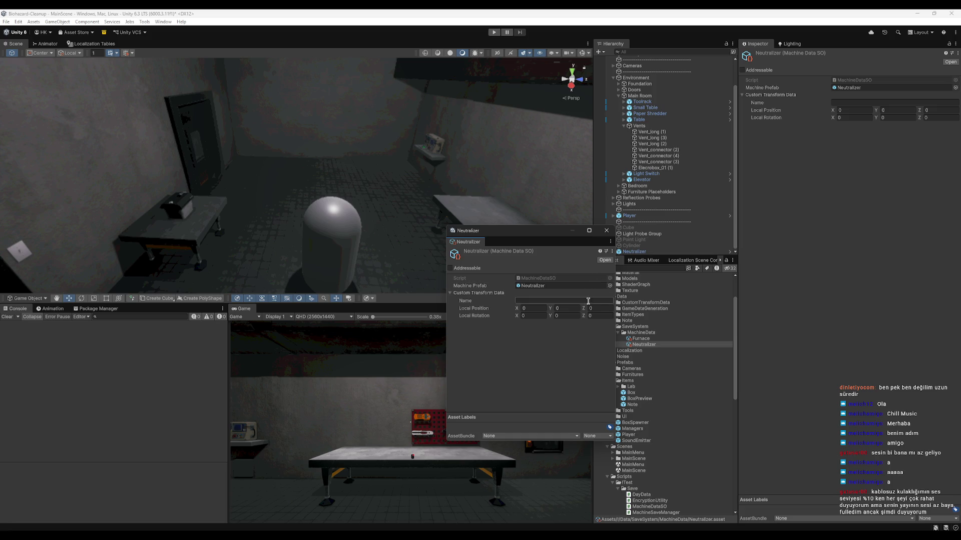
click(651, 253)
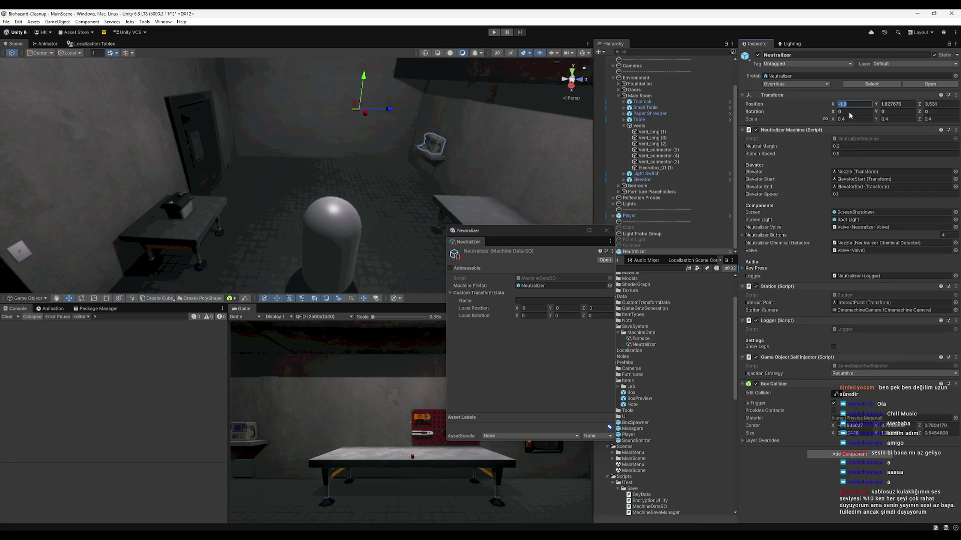
click(534, 308)
text(-1.9)
key(Tab)
text(1.627675)
key(Tab)
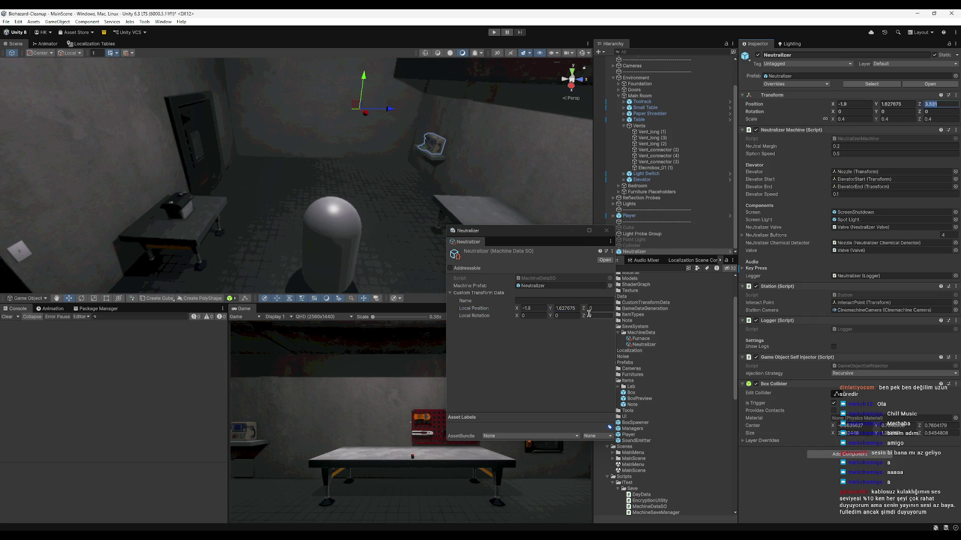
text(3.531)
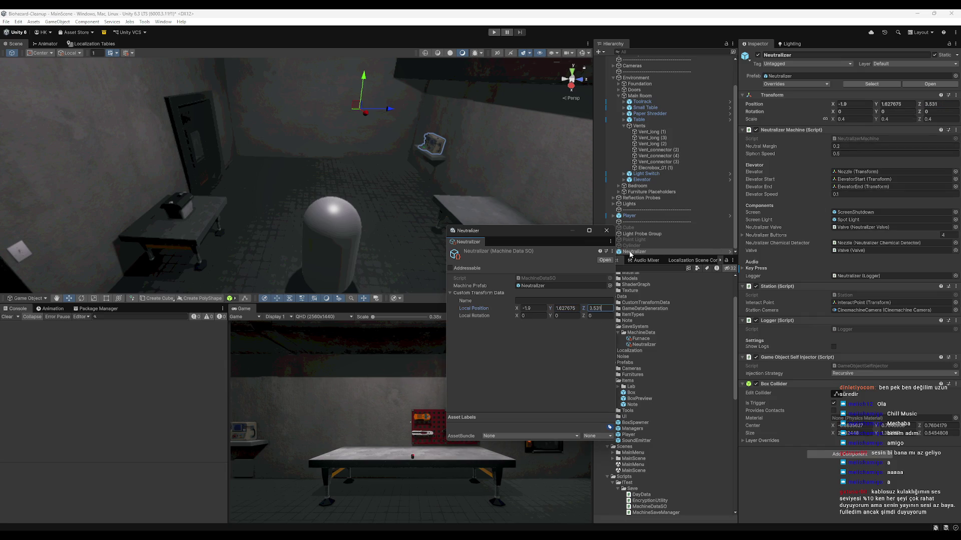
click(607, 230)
right_click(641, 332)
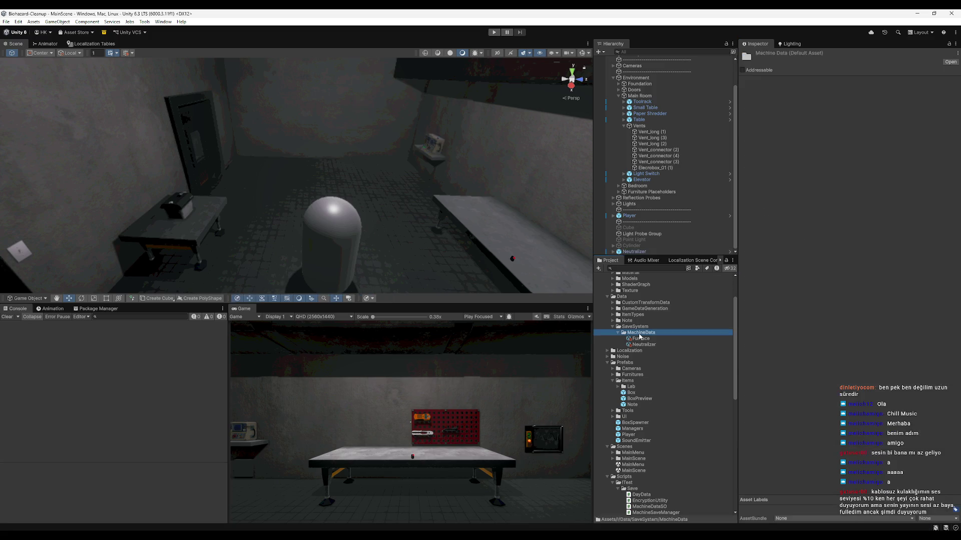
mouse_move(701, 122)
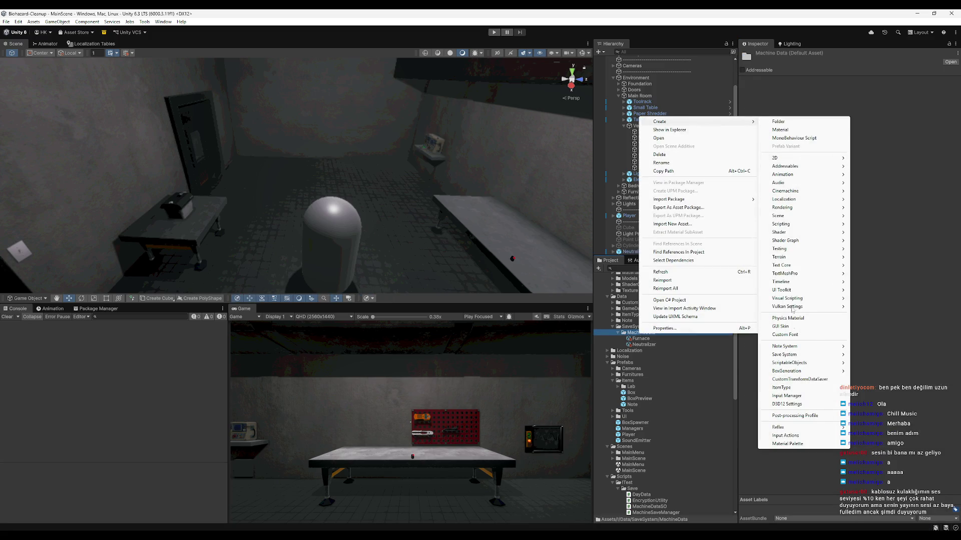
mouse_move(796, 355)
click(899, 267)
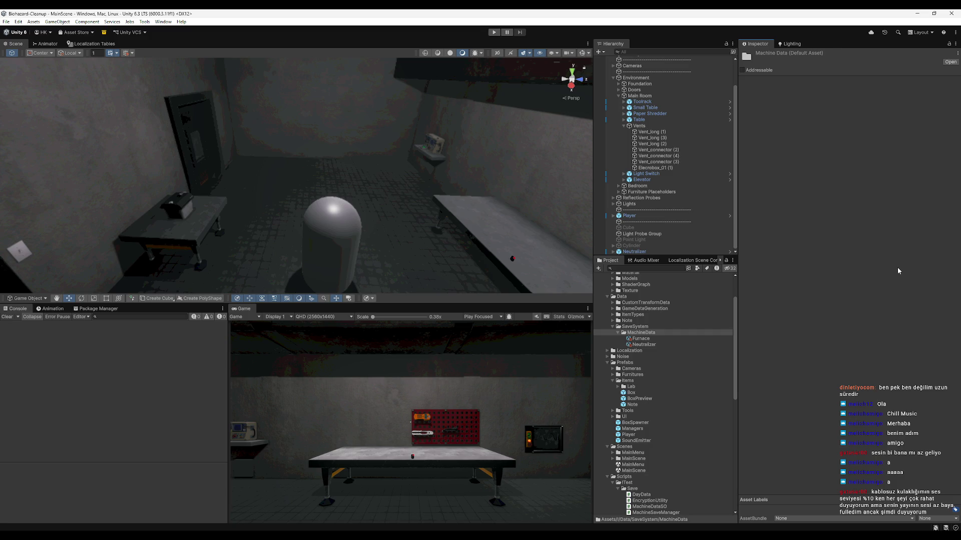
mouse_move(570, 528)
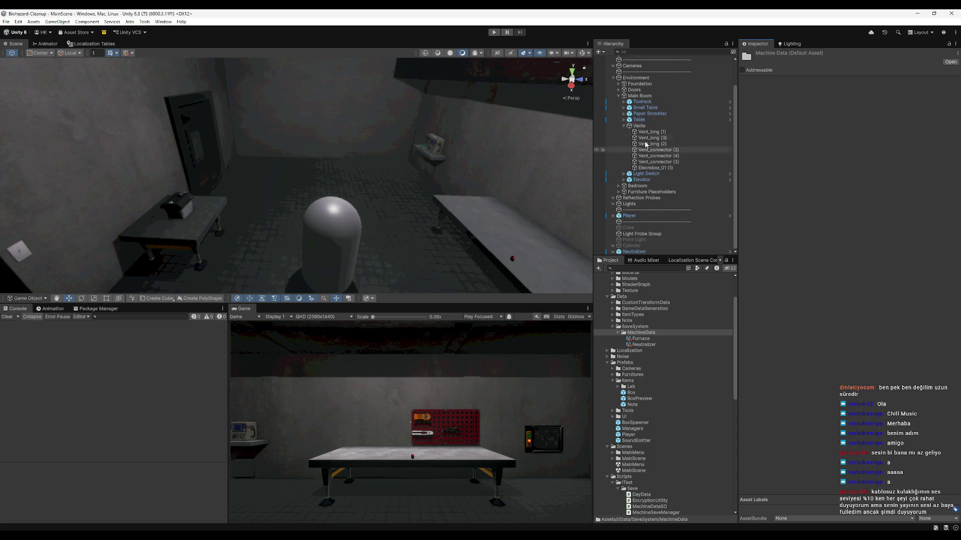
Expand Managers, select the Save object, and open its Machine Save Manager script in Rider.
scroll(620, 100, up, 2)
click(618, 65)
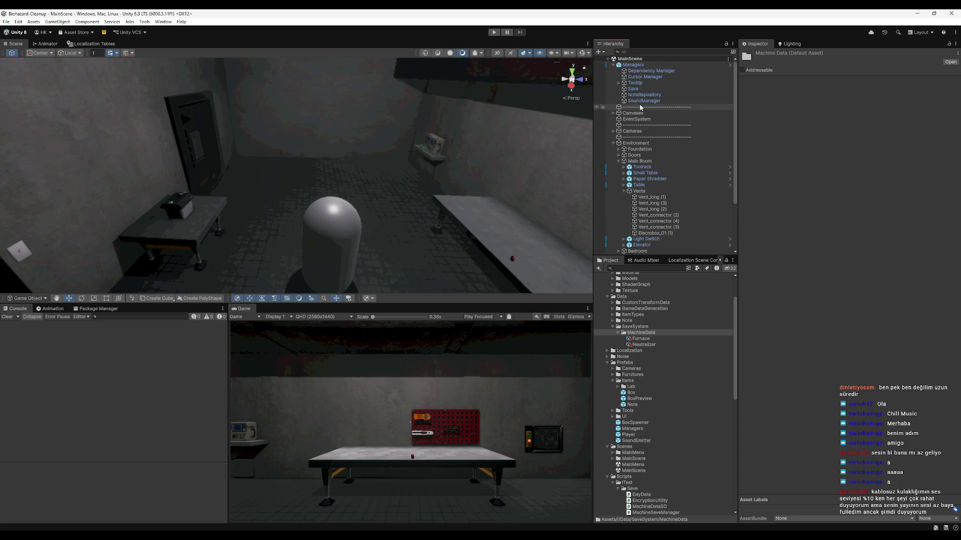
click(632, 89)
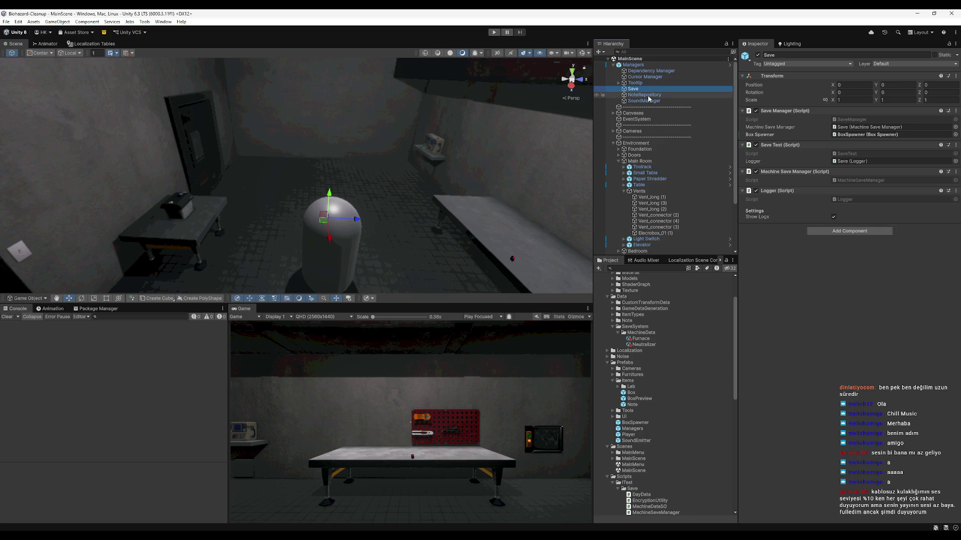
double_click(873, 180)
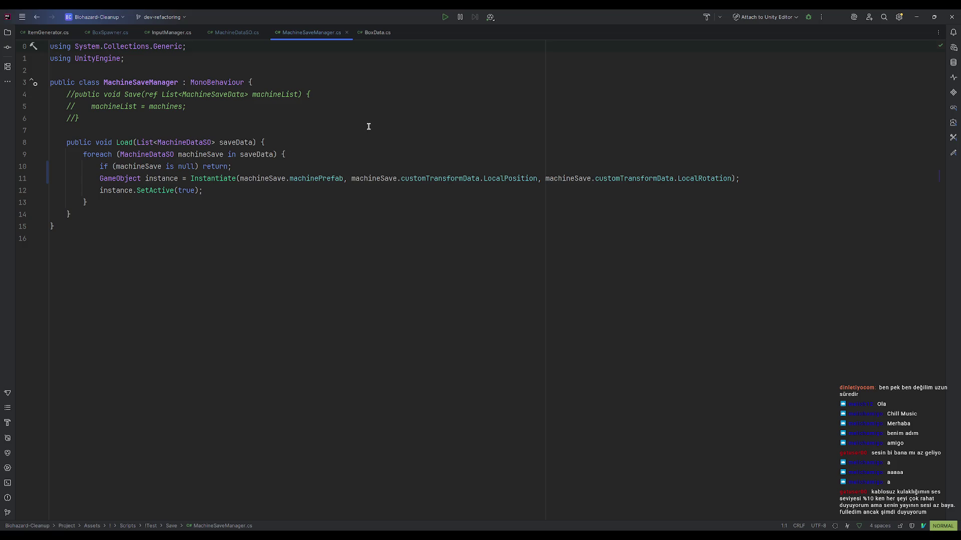
Start a new 'public' declaration below the commented-out Save method in MachineSaveManager.
click(223, 105)
click(300, 95)
click(298, 84)
click(289, 115)
key(a)
key(Return)
key(Return)
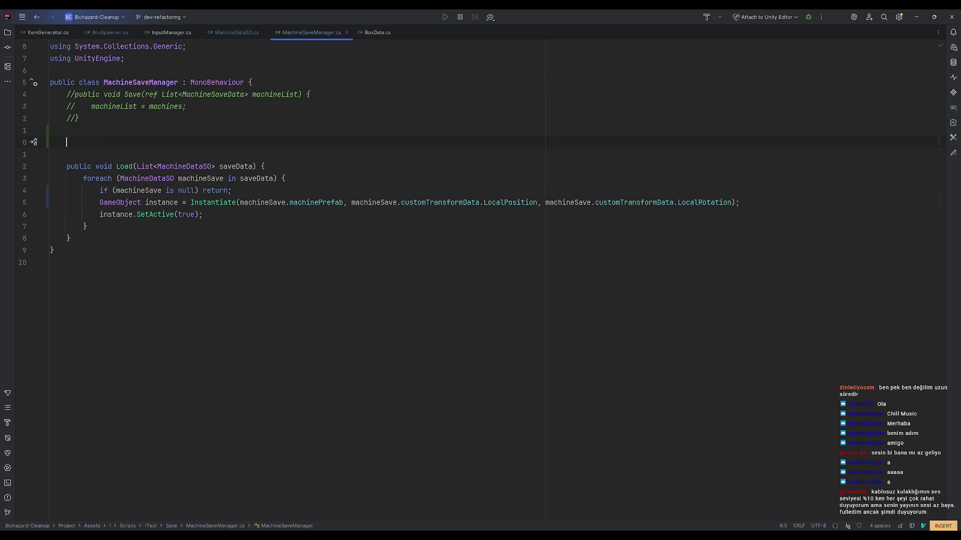
text(public)
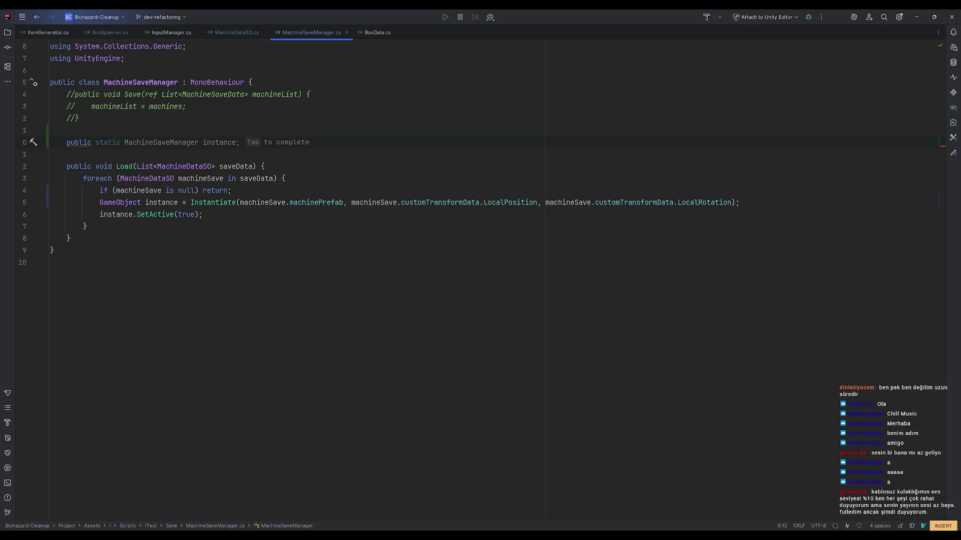
Jump to the MachineDataSO class definition.
ctrl+click(182, 169)
click(211, 106)
key(Up)
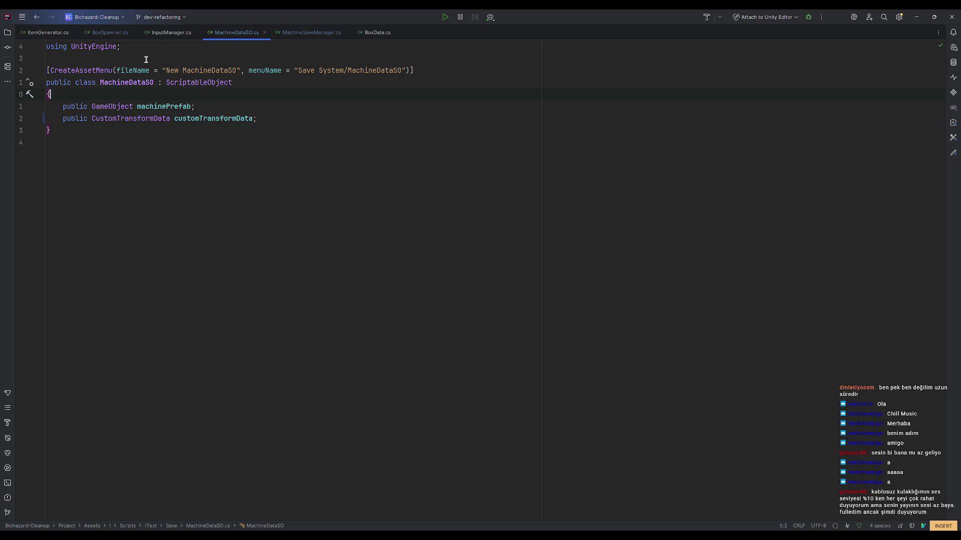
Rename the MachineDataSO class and remove its ScriptableObject base and CreateAssetMenu attribute.
click(154, 82)
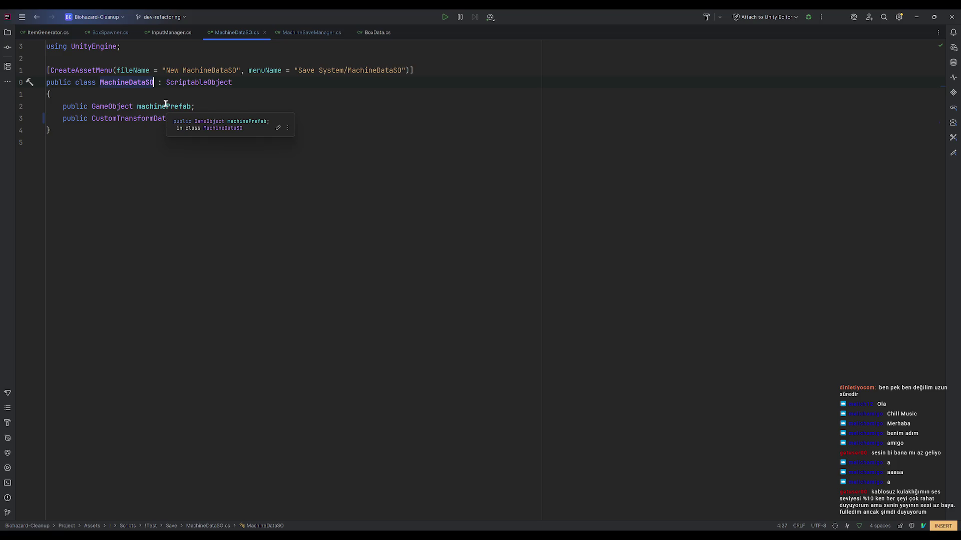
key(F2)
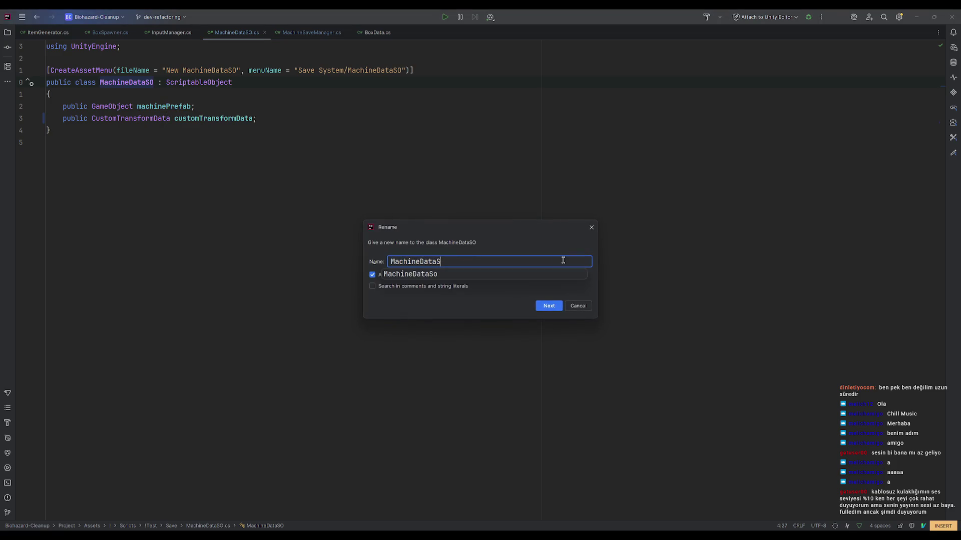
key(Return)
click(197, 82)
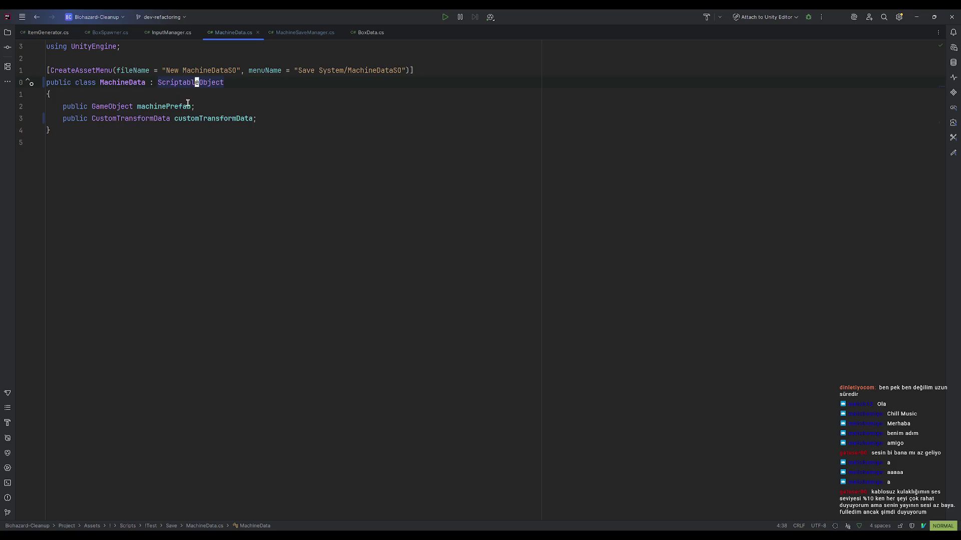
drag(150, 82, 321, 83)
key(BackSpace)
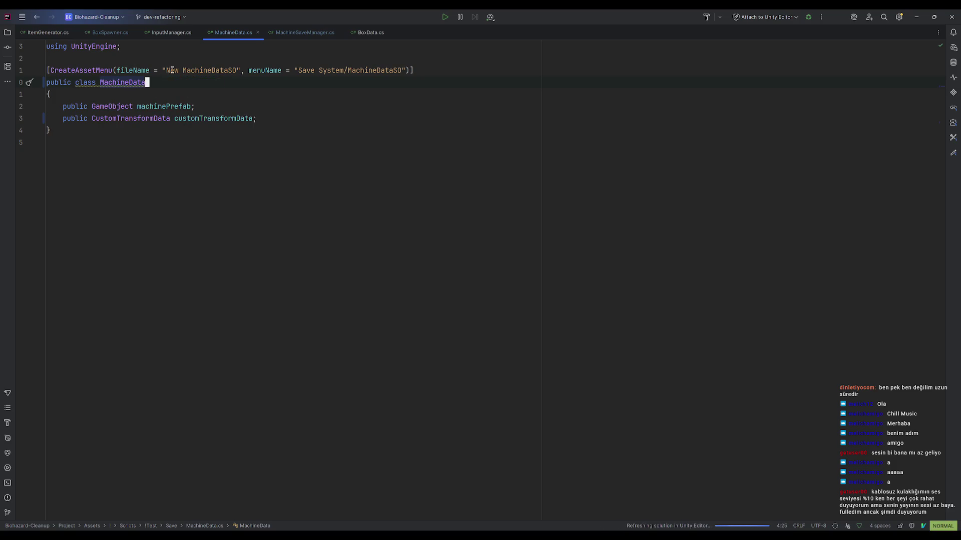
key(k)
key(d)
key(d)
click(189, 94)
Add 'public List<MachineData> machines = new List<MachineData>();' to MachineSaveManager.
click(313, 31)
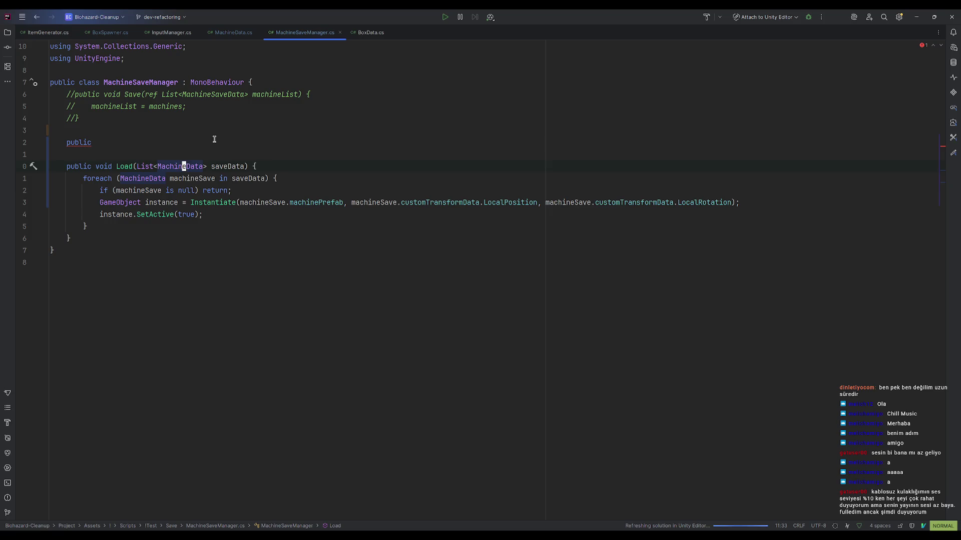
text(ic )
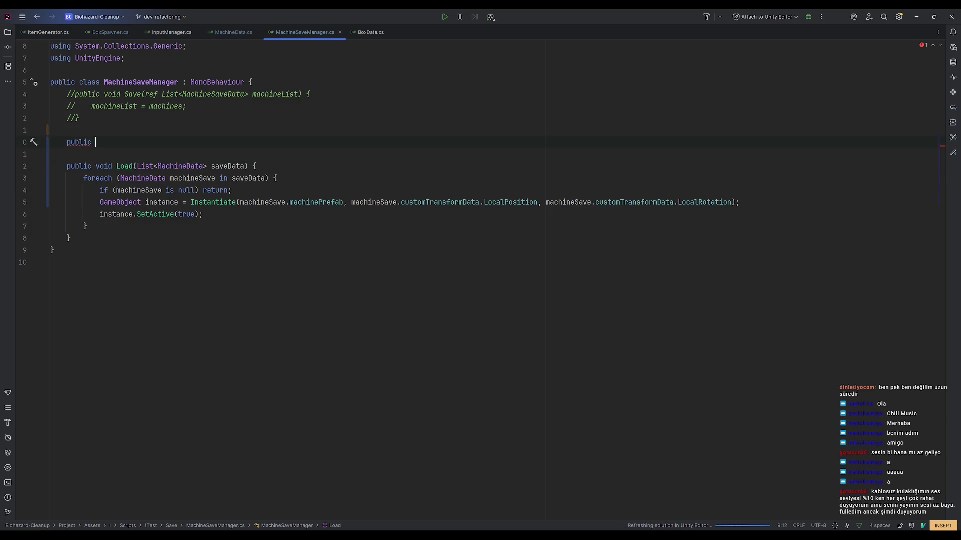
text(Lis)
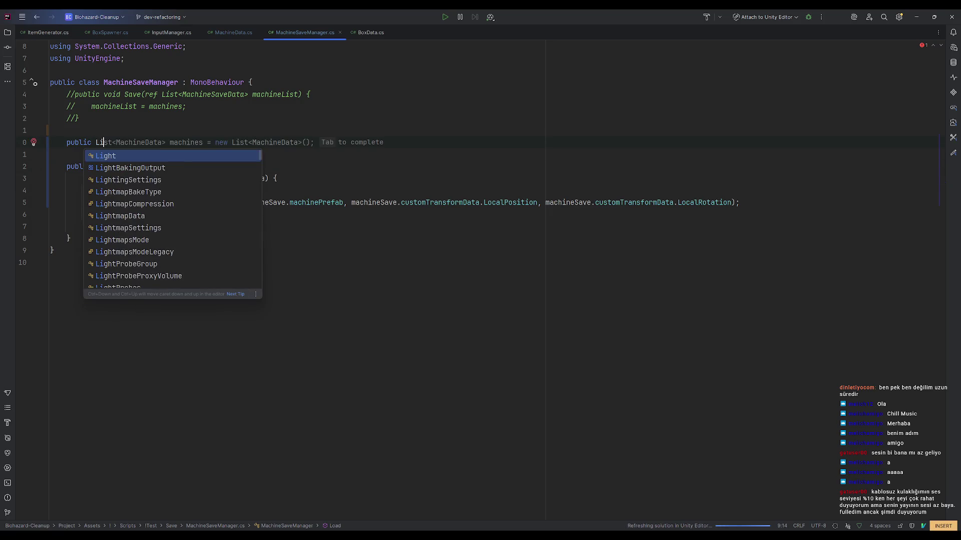
key(Tab)
click(283, 156)
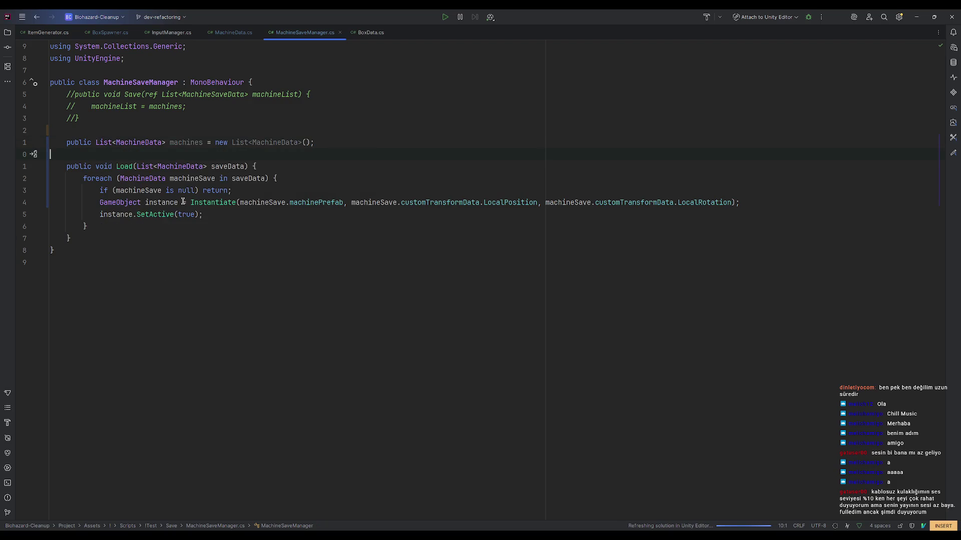
click(140, 142)
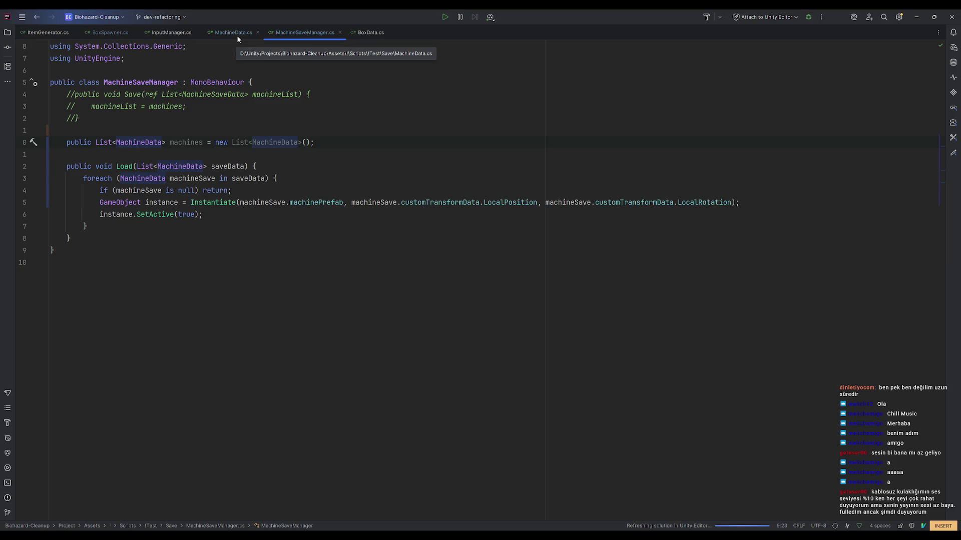
click(360, 154)
Back in Unity, clear the Console and reopen the MachineSaveManager script.
click(915, 18)
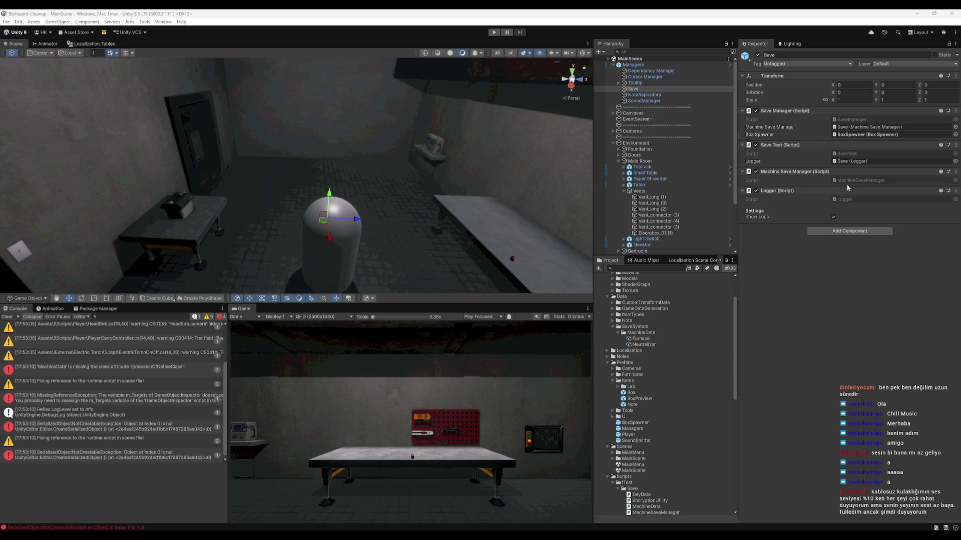
click(7, 317)
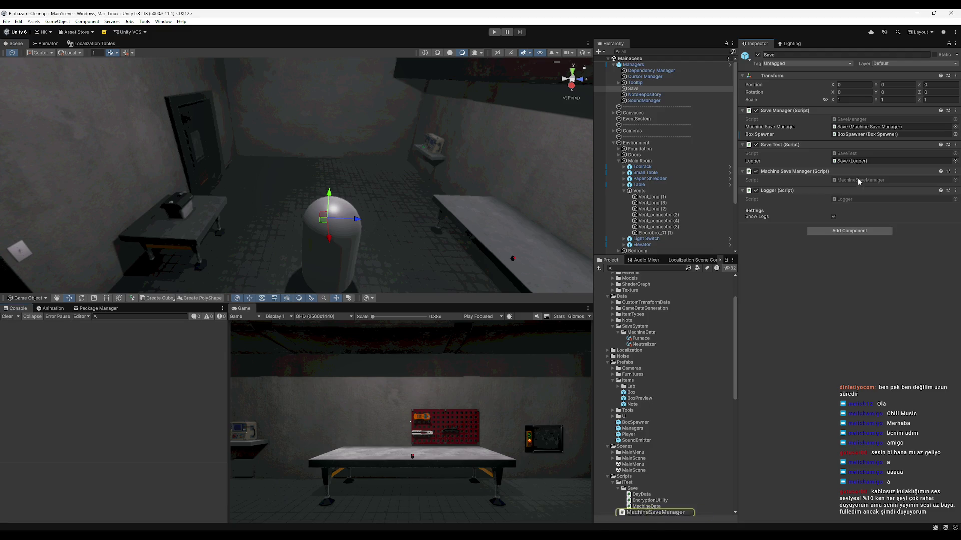
double_click(858, 180)
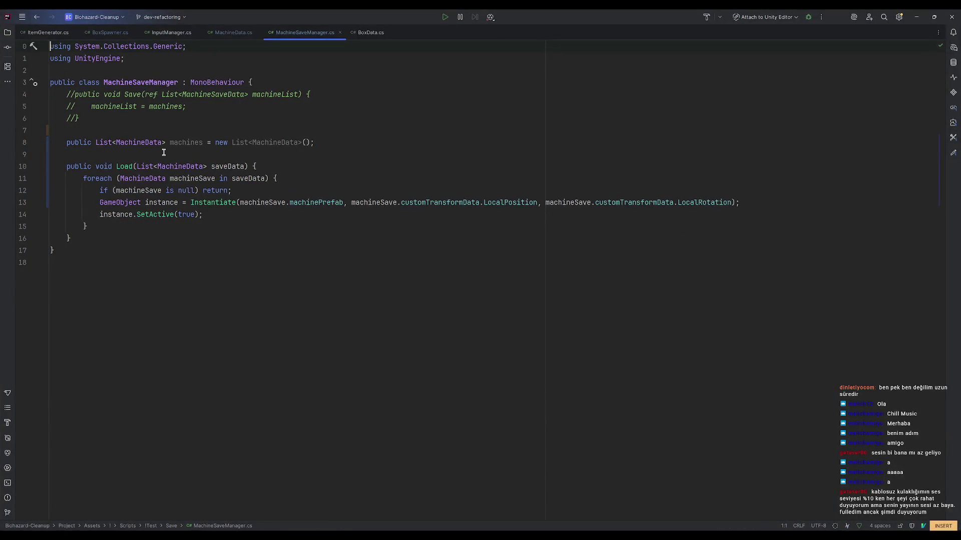
Mark the MachineData class [Serializable], importing System via the completion.
ctrl+click(143, 143)
click(180, 58)
text([Serializable)
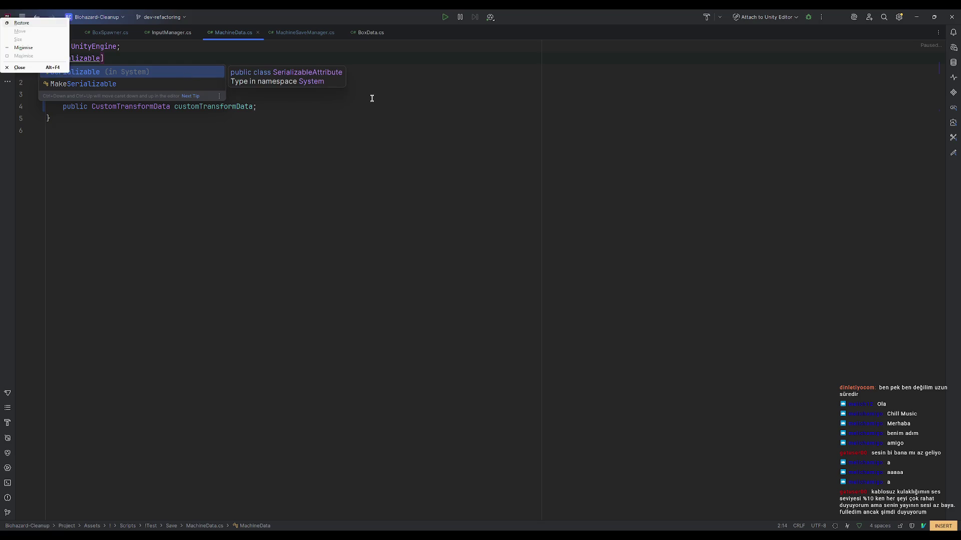
key(Return)
click(433, 129)
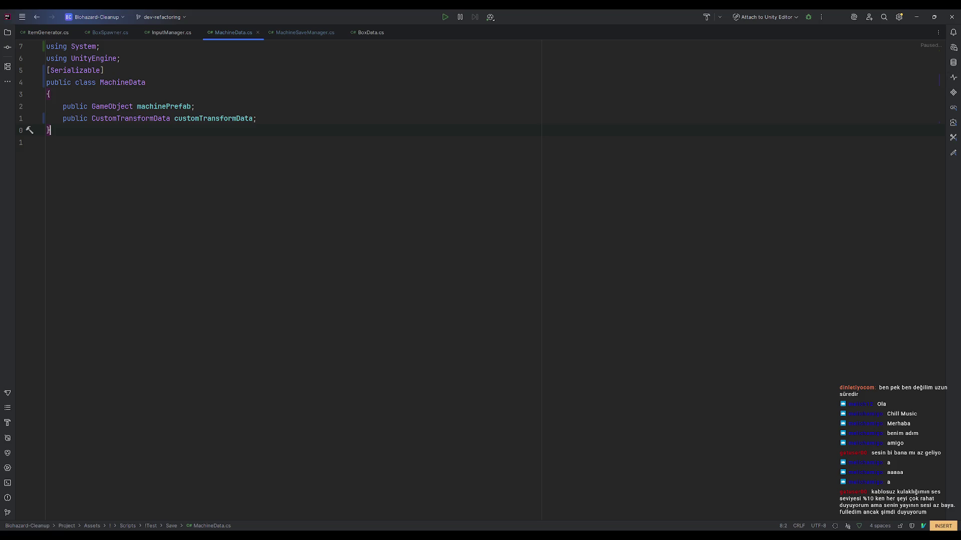
click(310, 60)
key(Return)
Return to Unity and clear the Console messages.
drag(506, 120, 258, 130)
click(916, 17)
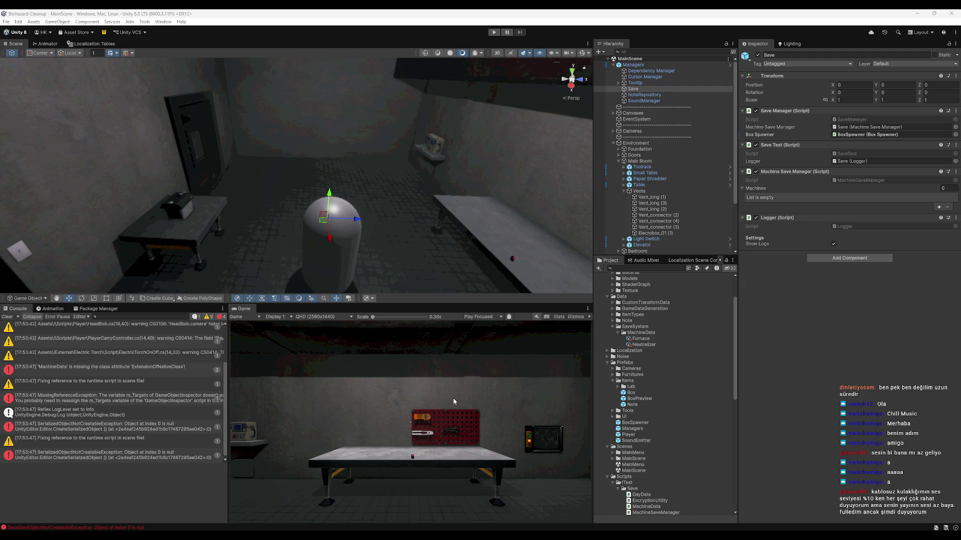
click(7, 316)
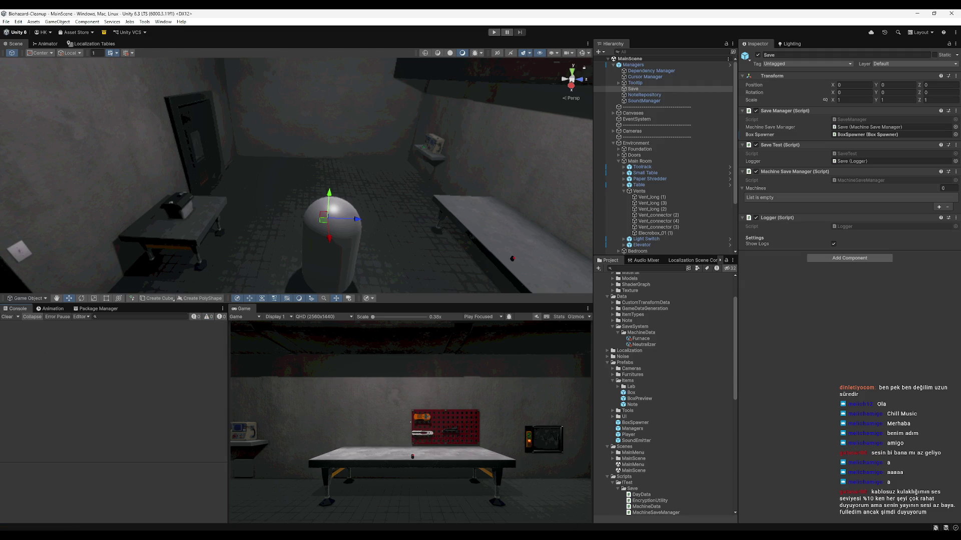
Add a Machines list element with the Furnace prefab as its Machine Prefab.
click(938, 208)
click(778, 211)
click(779, 212)
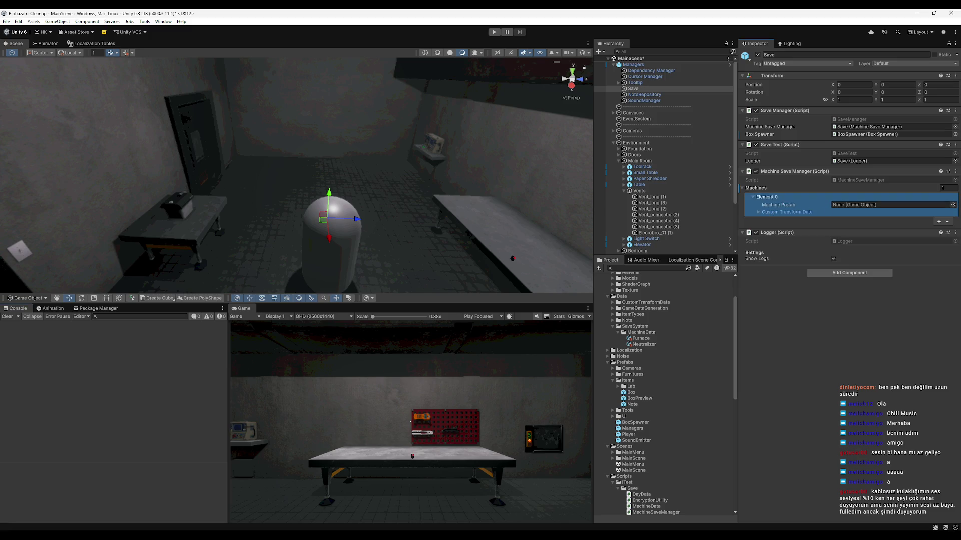
mouse_move(563, 532)
click(953, 205)
text(funace)
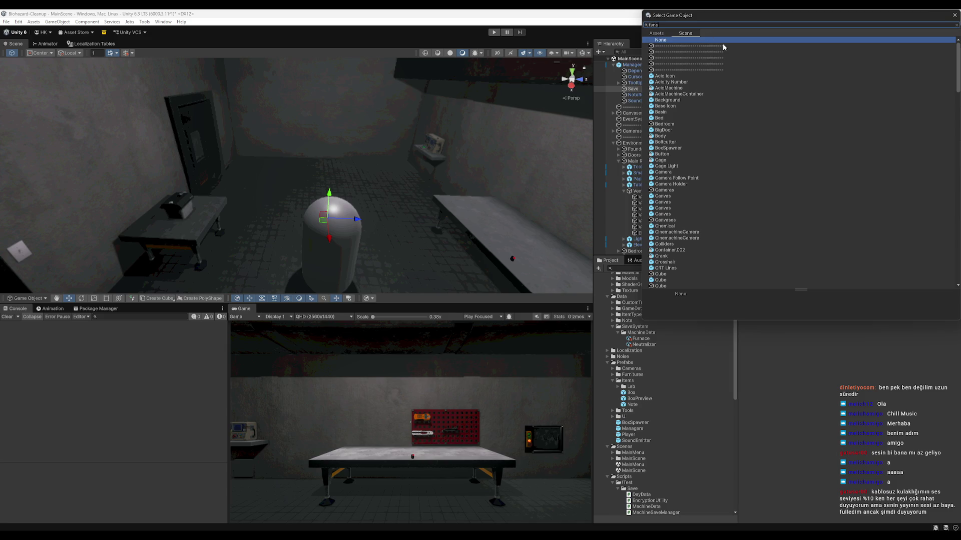
key(BackSpace)
key(BackSpace)
key(BackSpace)
text(rnace)
click(656, 33)
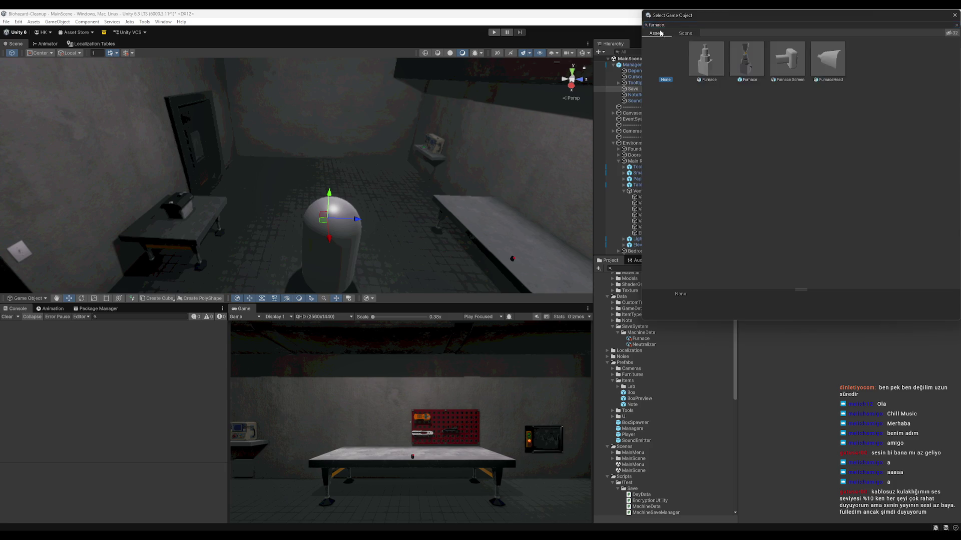
double_click(750, 76)
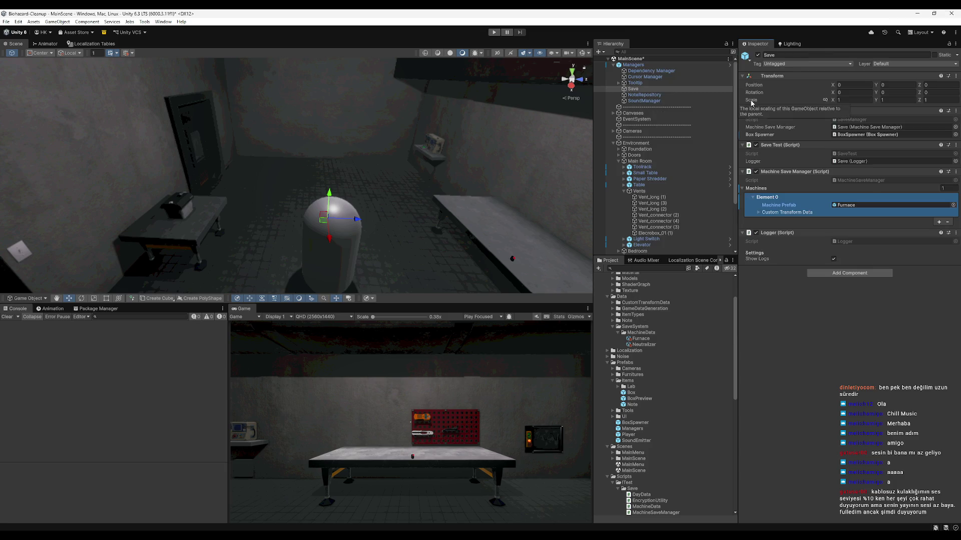
click(783, 213)
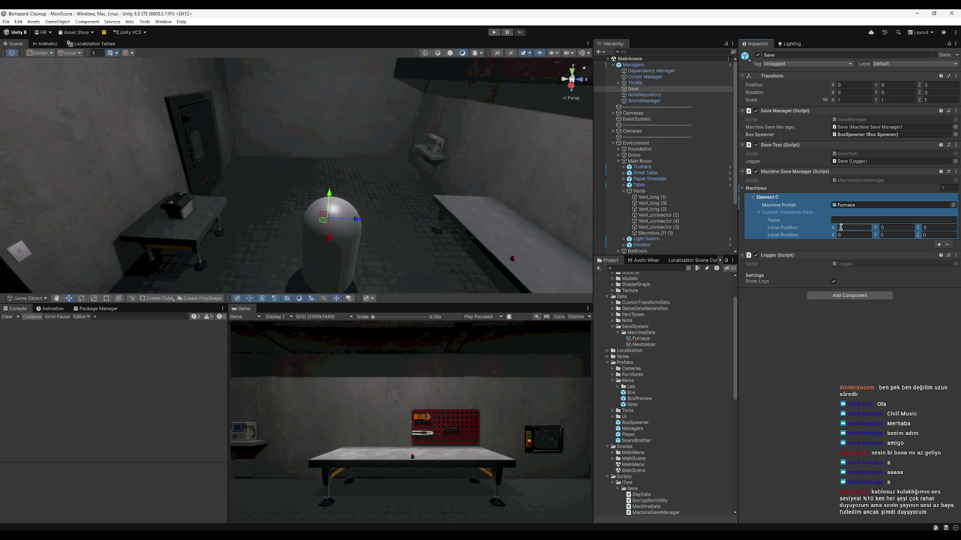
Drop a Furnace prefab instance into the scene with rotation Y 180, raised to about Y 0.53.
scroll(649, 250, down, 3)
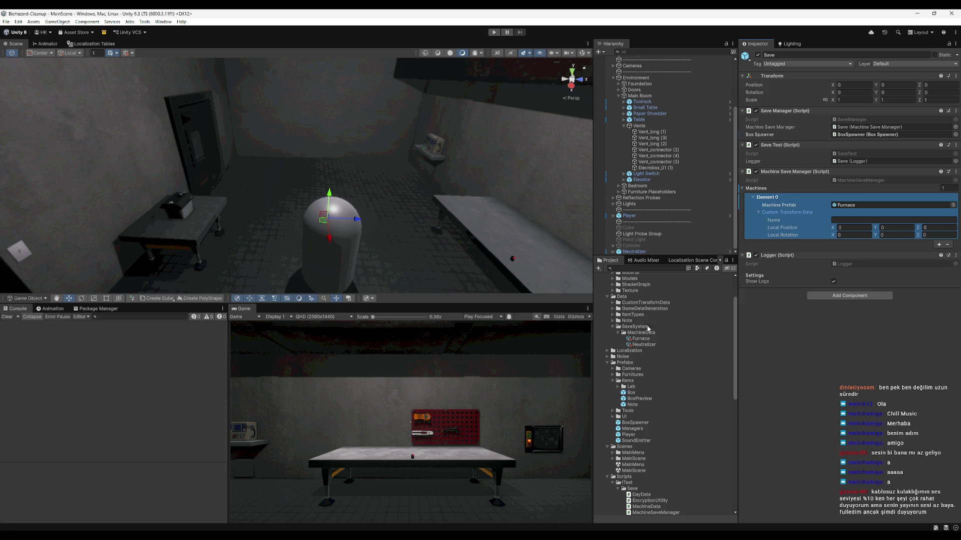
click(881, 206)
drag(640, 387, 350, 152)
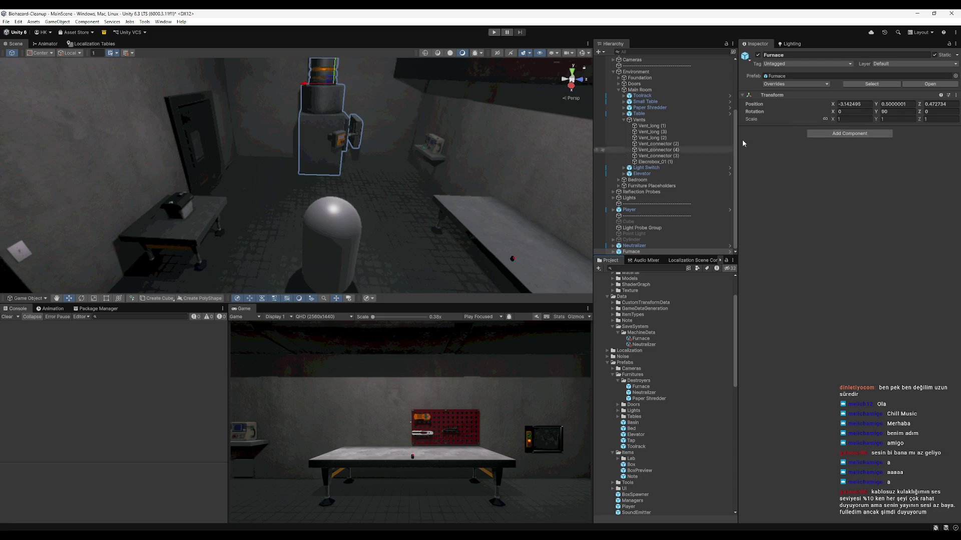
click(898, 105)
text(0)
click(892, 112)
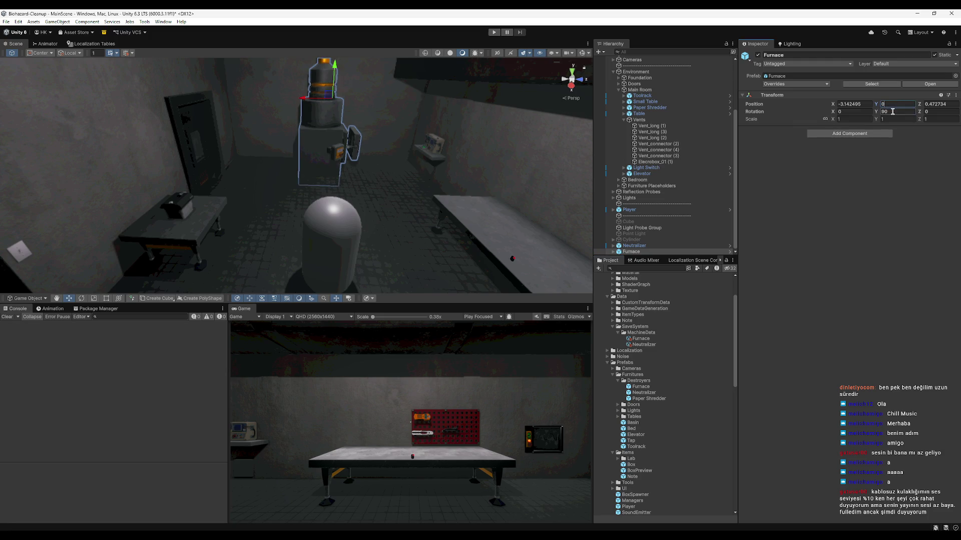
text(180)
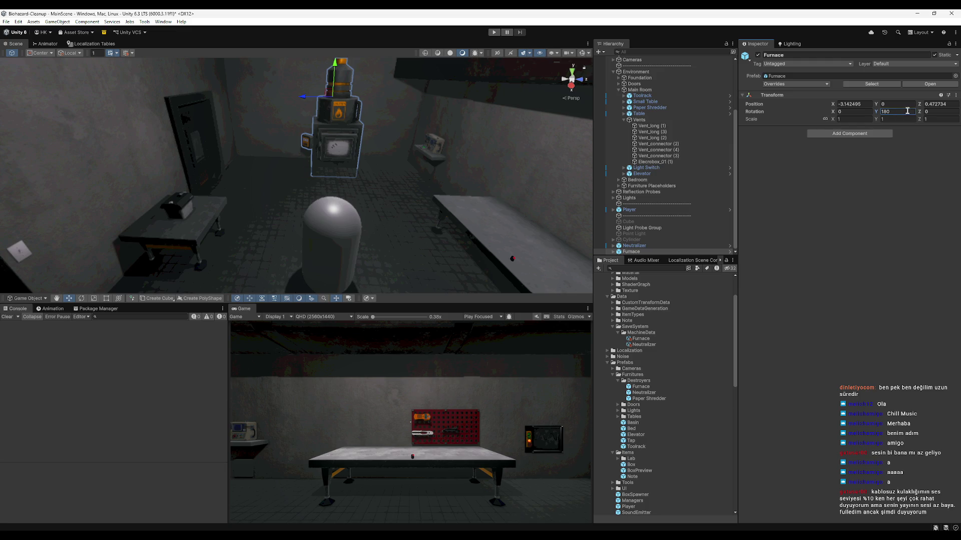
drag(338, 75, 338, 50)
key(f)
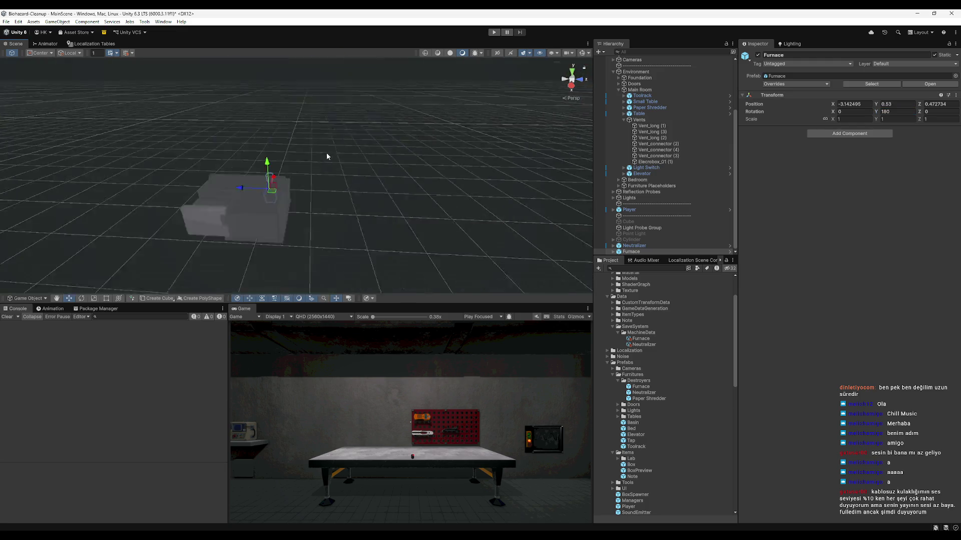
mouse_move(312, 194)
mouse_down()
mouse_move(317, 212)
mouse_move(400, 232)
mouse_move(286, 166)
mouse_move(363, 209)
mouse_move(322, 190)
mouse_move(395, 83)
mouse_move(305, 78)
mouse_move(337, 150)
mouse_move(429, 167)
mouse_move(400, 200)
mouse_move(368, 218)
mouse_move(370, 210)
mouse_move(381, 209)
mouse_move(377, 226)
mouse_move(332, 168)
mouse_up()
Move the Furnace to Y 0.507 and Z 0.198 with the gizmo arrows, orbiting to check placement.
mouse_move(309, 98)
mouse_down()
mouse_move(309, 63)
mouse_move(346, 116)
mouse_move(374, 136)
mouse_move(324, 157)
mouse_up()
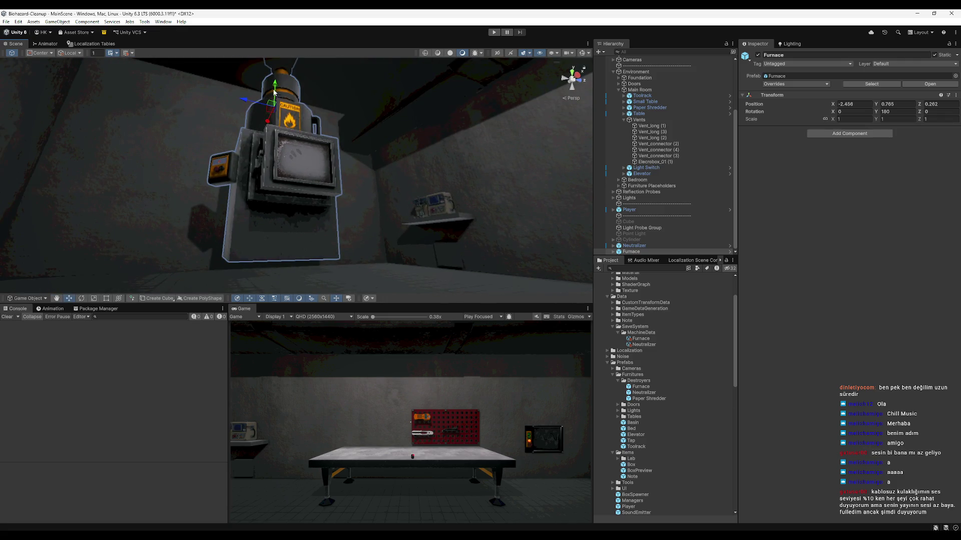
drag(276, 91, 274, 96)
mouse_move(350, 260)
mouse_down()
mouse_move(355, 245)
mouse_move(360, 266)
mouse_move(435, 253)
mouse_up()
mouse_move(360, 219)
mouse_down()
mouse_move(406, 250)
mouse_move(515, 229)
mouse_move(519, 237)
mouse_up()
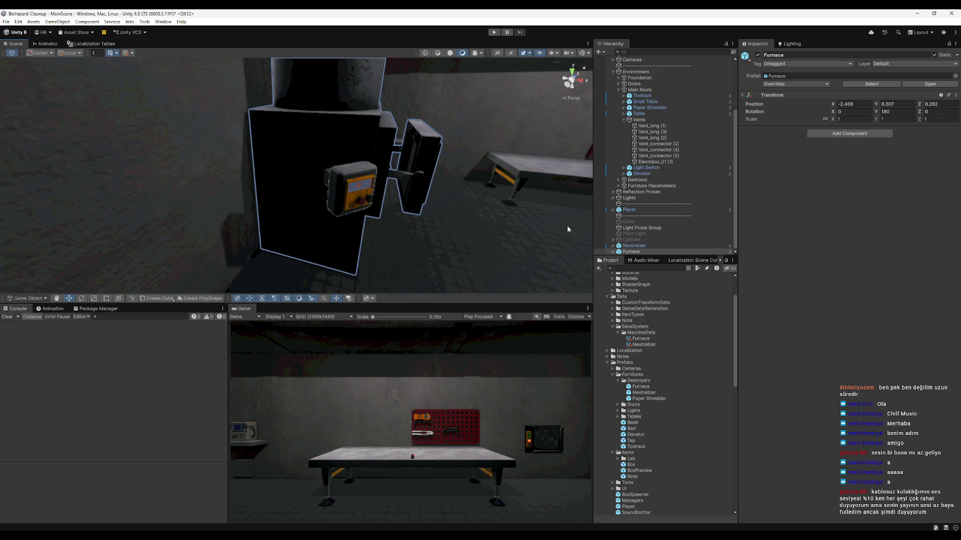
mouse_move(453, 253)
mouse_down()
mouse_move(362, 193)
mouse_move(361, 165)
mouse_move(465, 221)
mouse_move(440, 235)
mouse_move(350, 200)
mouse_move(294, 134)
mouse_up()
mouse_move(333, 180)
mouse_down()
mouse_move(306, 191)
mouse_move(356, 208)
mouse_up()
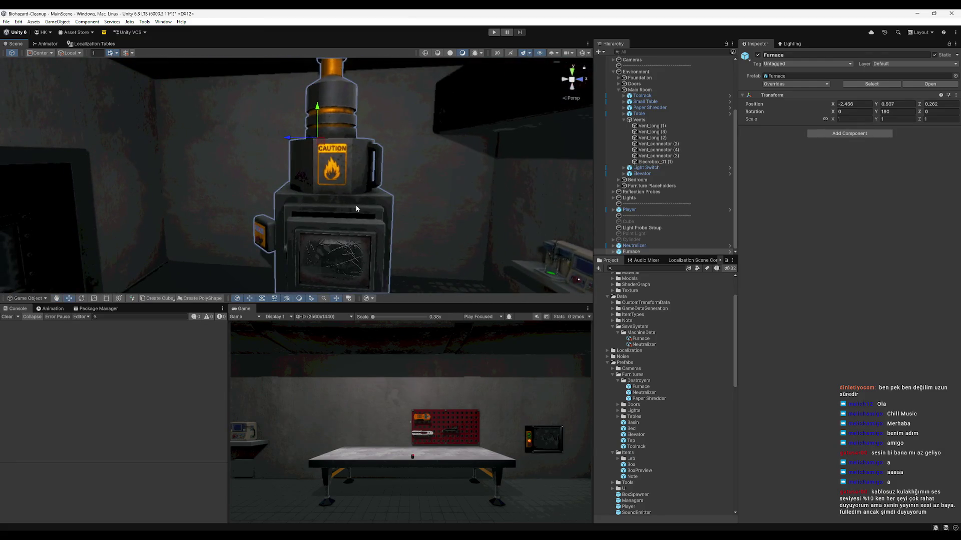
drag(286, 143, 280, 144)
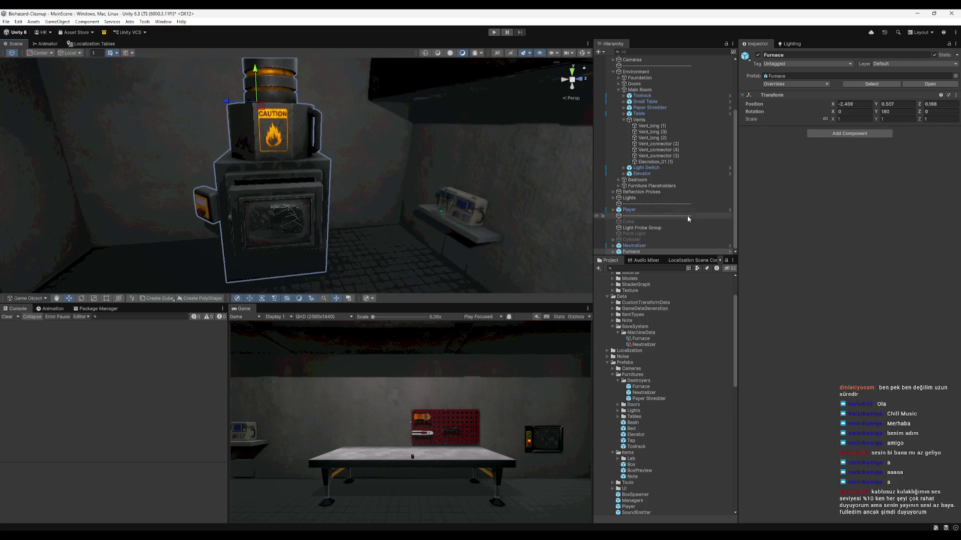
Delete the Data/SaveSystem folder from the Project window and confirm.
click(673, 344)
click(662, 338)
click(657, 332)
click(650, 327)
key(Delete)
key(Return)
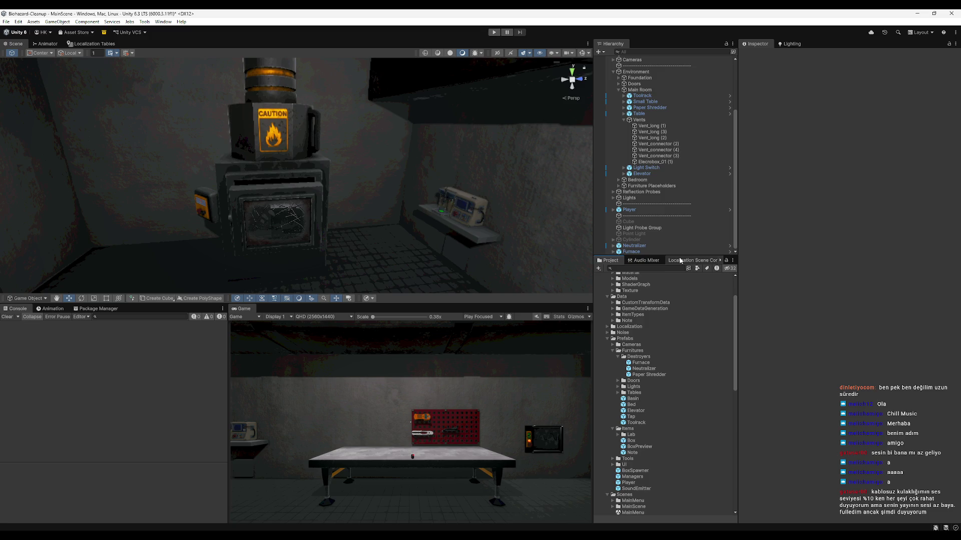
Open the scene Furnace's properties in a separate window alongside the Save object's components.
mouse_move(388, 202)
mouse_down()
mouse_move(320, 159)
mouse_move(260, 160)
mouse_move(307, 150)
mouse_up()
click(306, 151)
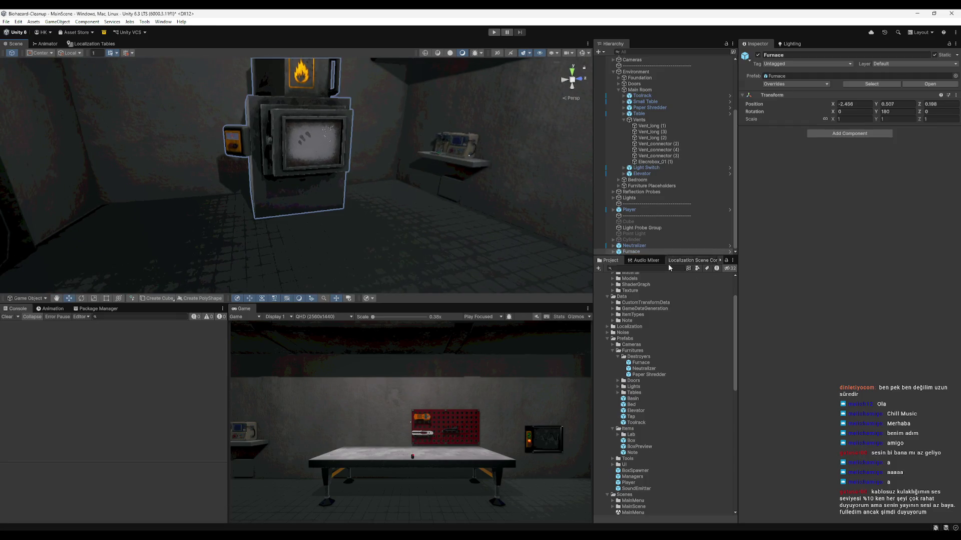
scroll(645, 422, up, 3)
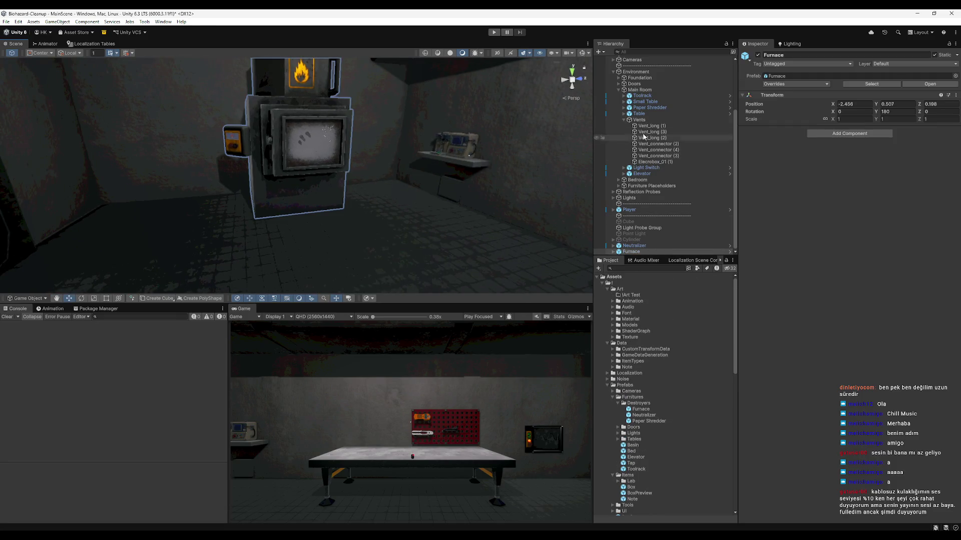
scroll(645, 99, up, 5)
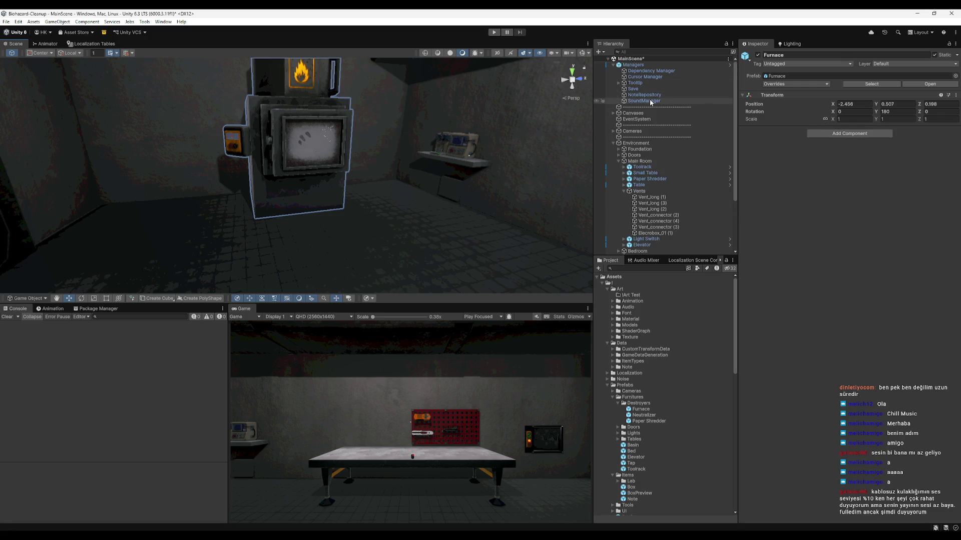
click(956, 44)
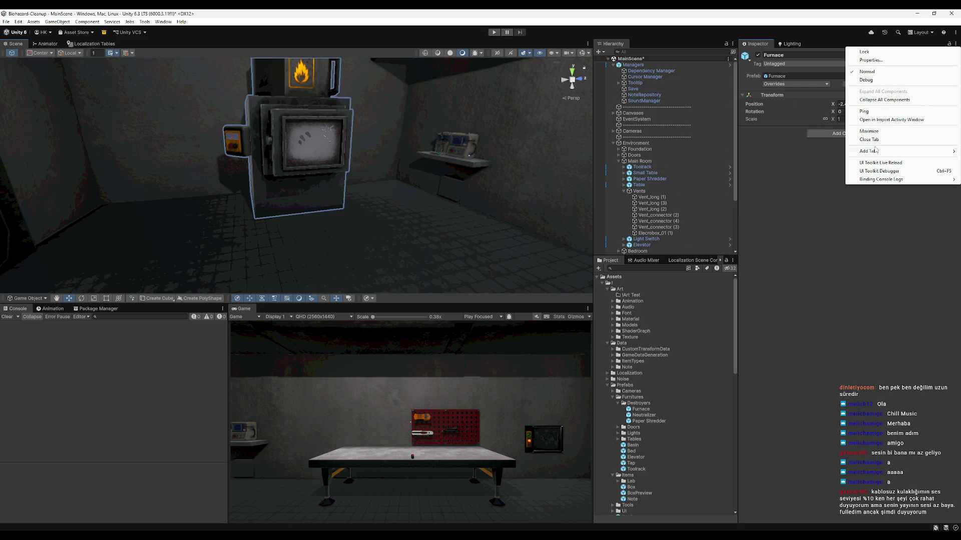
click(870, 60)
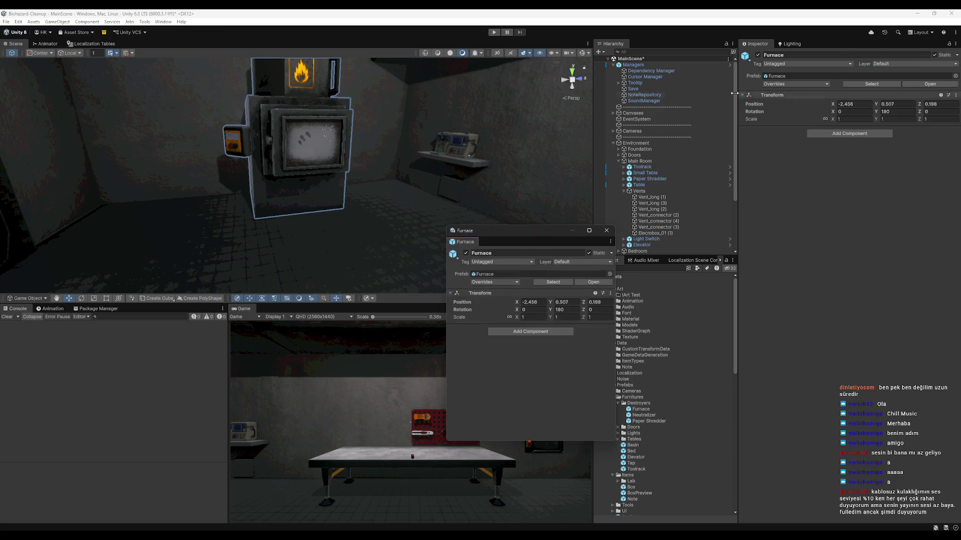
click(640, 89)
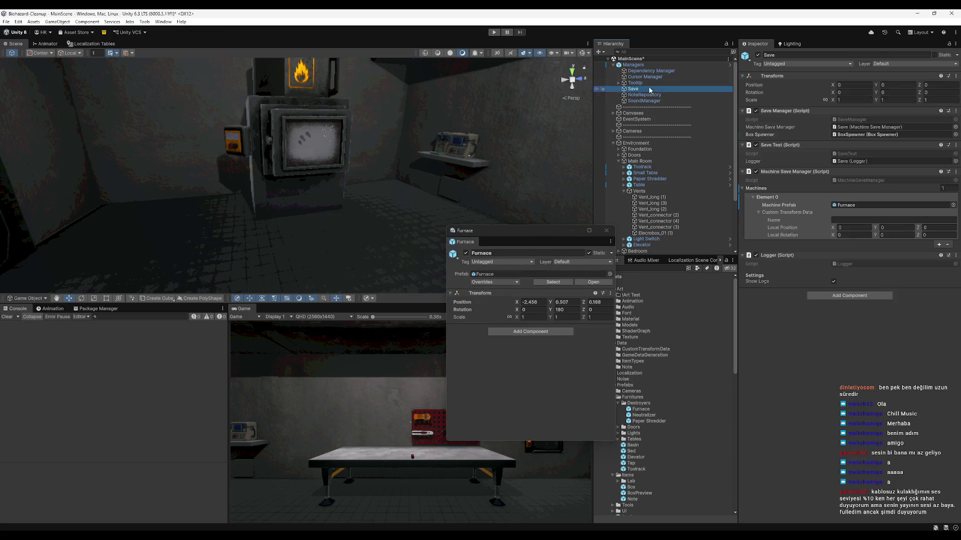
Copy the Furnace's position X -2.456 and Y 0.507 into Element 0's Local Position.
click(863, 246)
key(ctrl+c)
click(853, 227)
key(ctrl+v)
key(Return)
click(892, 228)
click(925, 227)
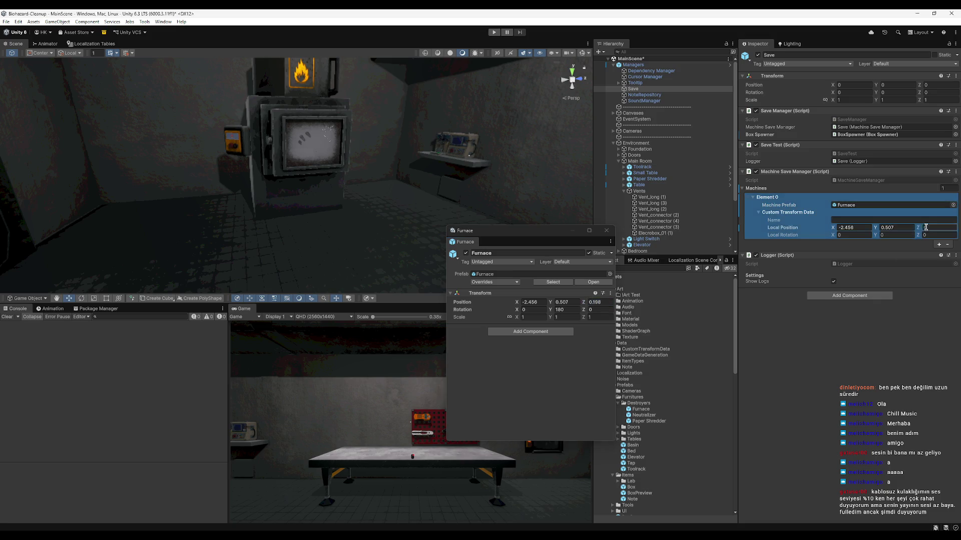
Copy rotation Y 180 into Element 0, close the Furnace window, and add a second Machines entry.
click(565, 309)
key(ctrl+c)
click(894, 234)
key(ctrl+v)
key(Return)
click(606, 230)
click(815, 240)
click(939, 245)
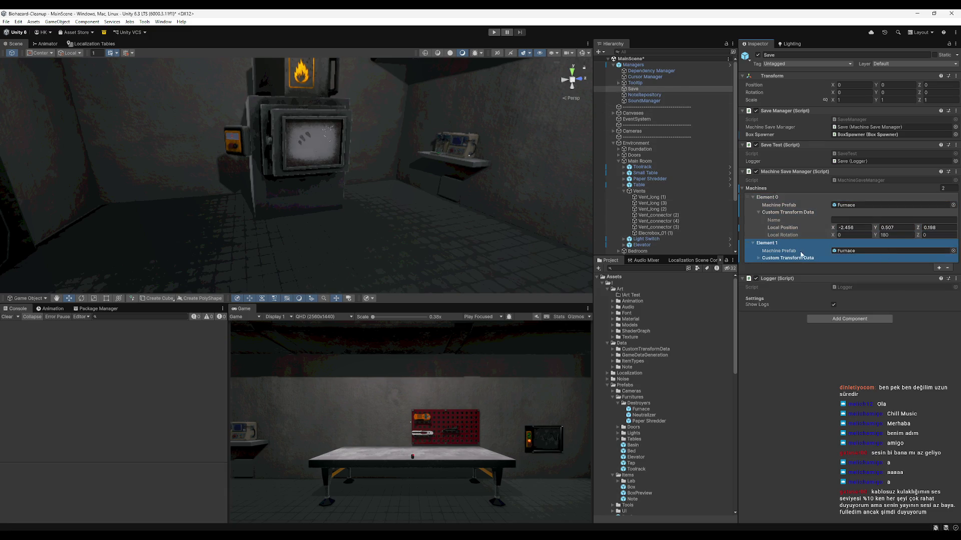
Assign the Neutralizer prefab to Machines Element 1's Machine Prefab field.
click(953, 250)
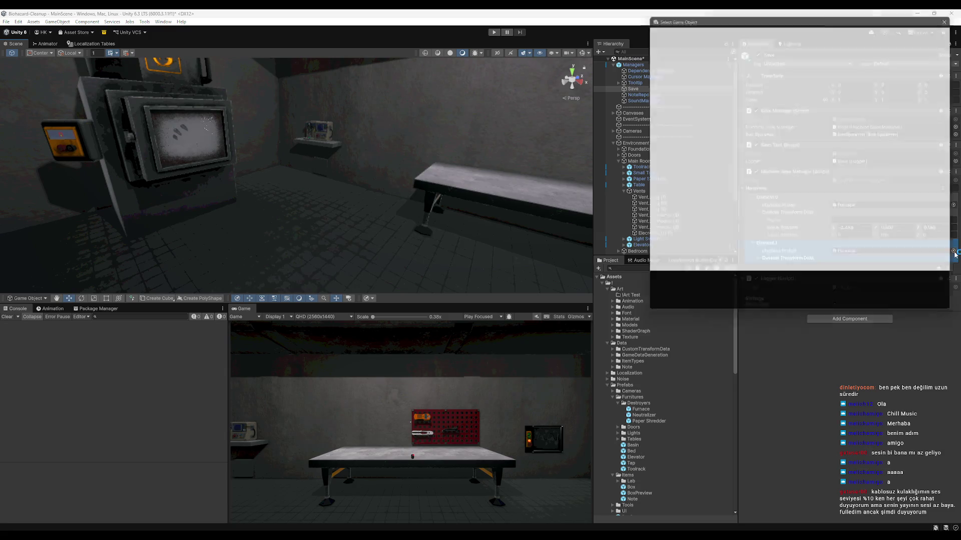
text(neutra)
double_click(719, 67)
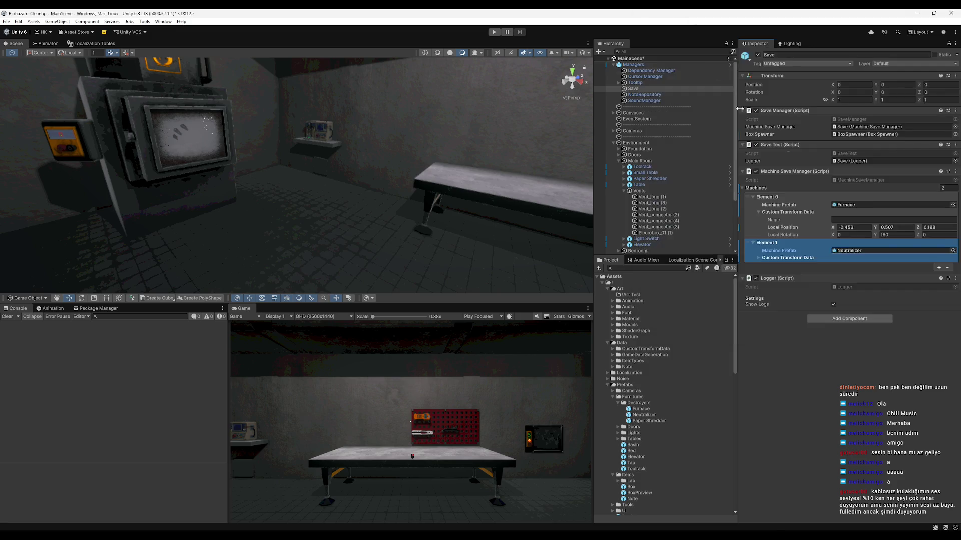
click(801, 263)
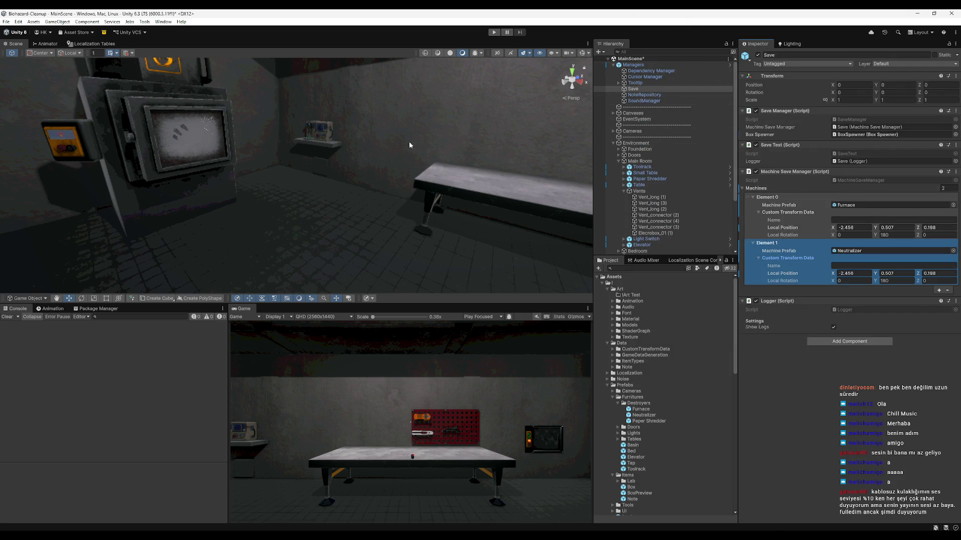
Show the scene Neutralizer's properties in a floating window beside the Machines list.
click(330, 132)
right_click(637, 252)
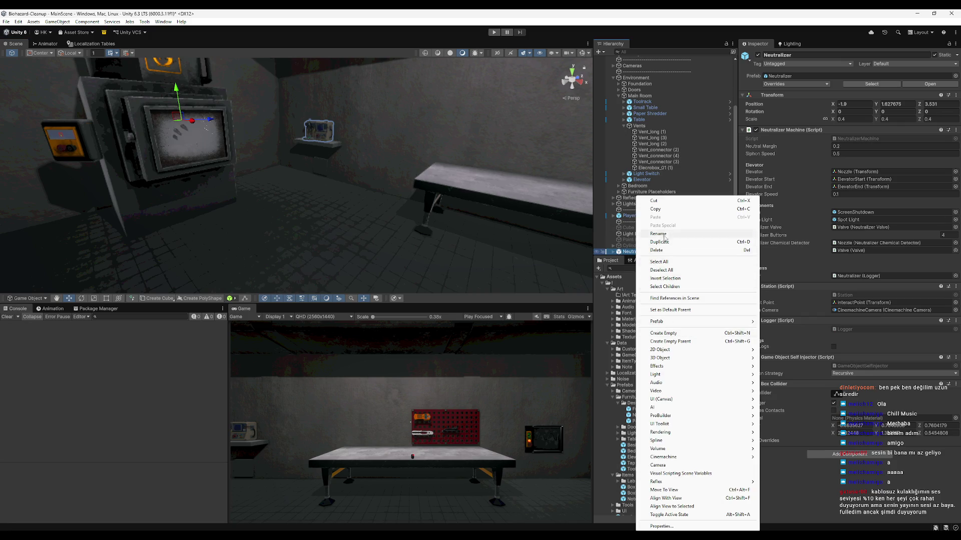
click(661, 526)
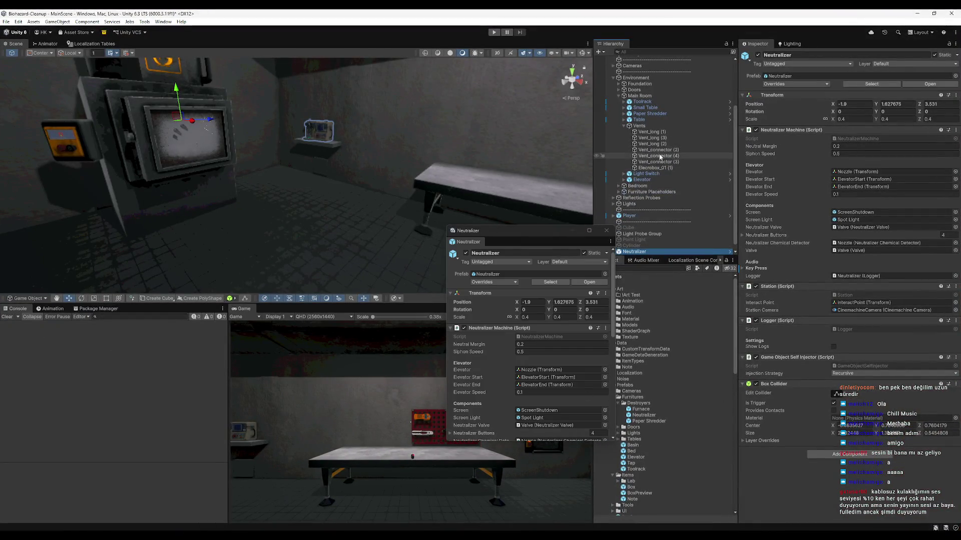
drag(555, 232, 532, 222)
scroll(656, 88, up, 3)
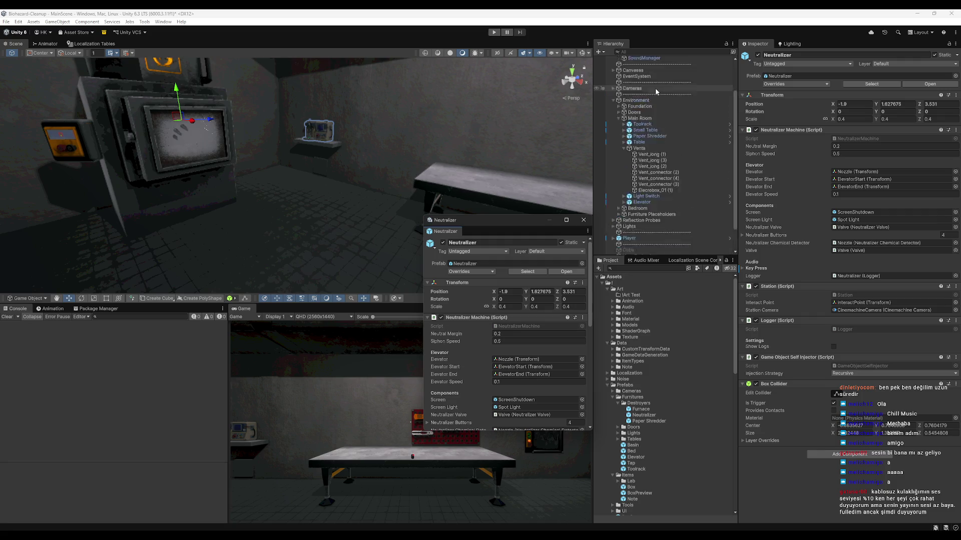
click(653, 88)
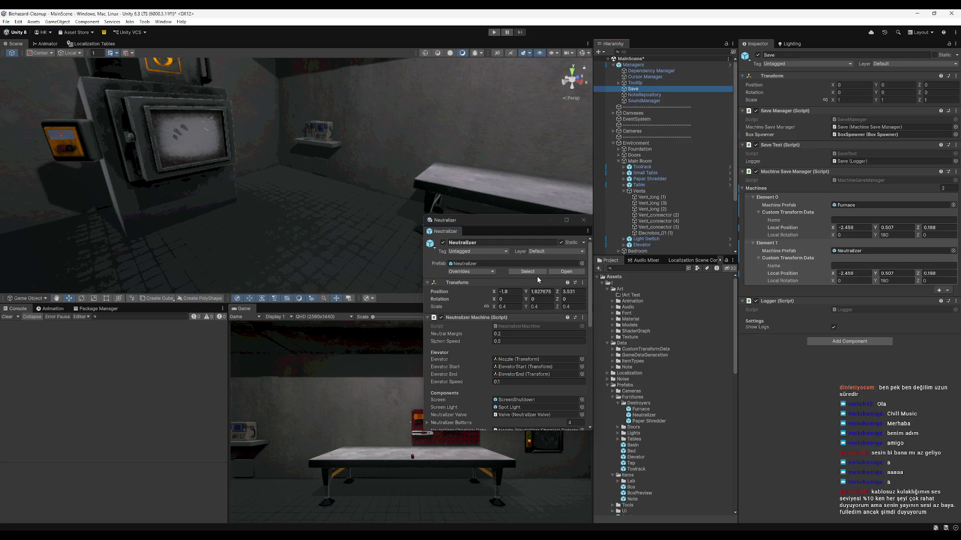
Give Element 1 position -1.9, 1.627675, 3.531 with rotation Y 0, and add a third entry.
click(510, 291)
click(843, 281)
click(858, 273)
text(-1.9)
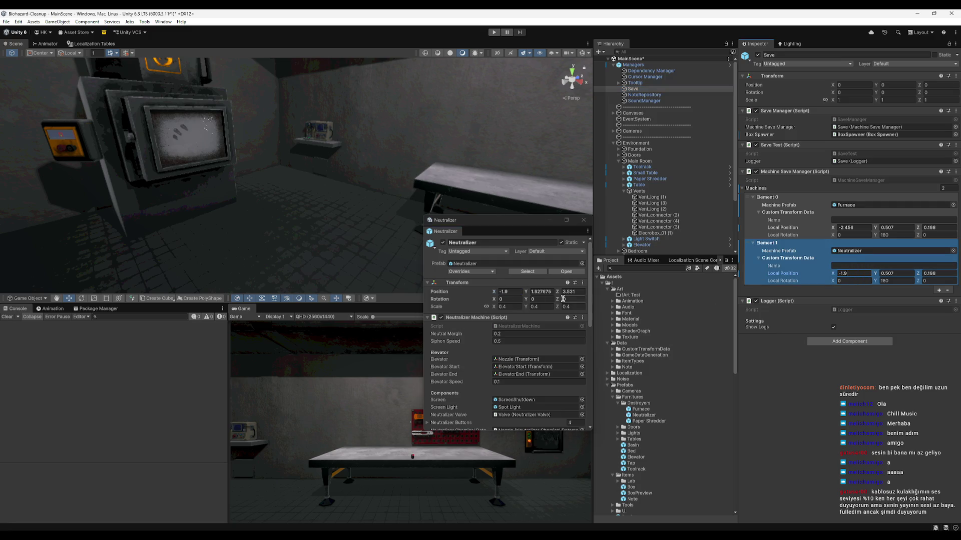
click(896, 273)
click(945, 273)
text(0)
key(Return)
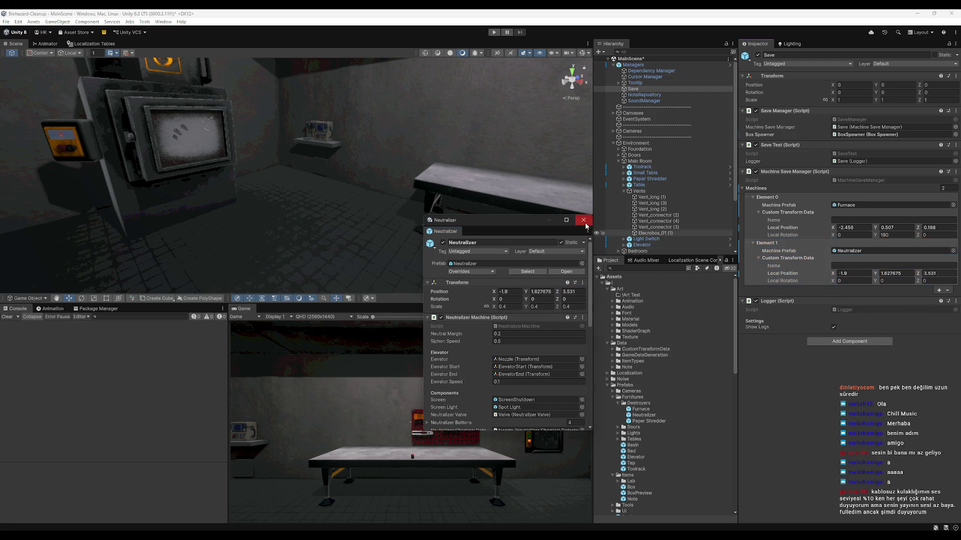
click(583, 219)
click(938, 290)
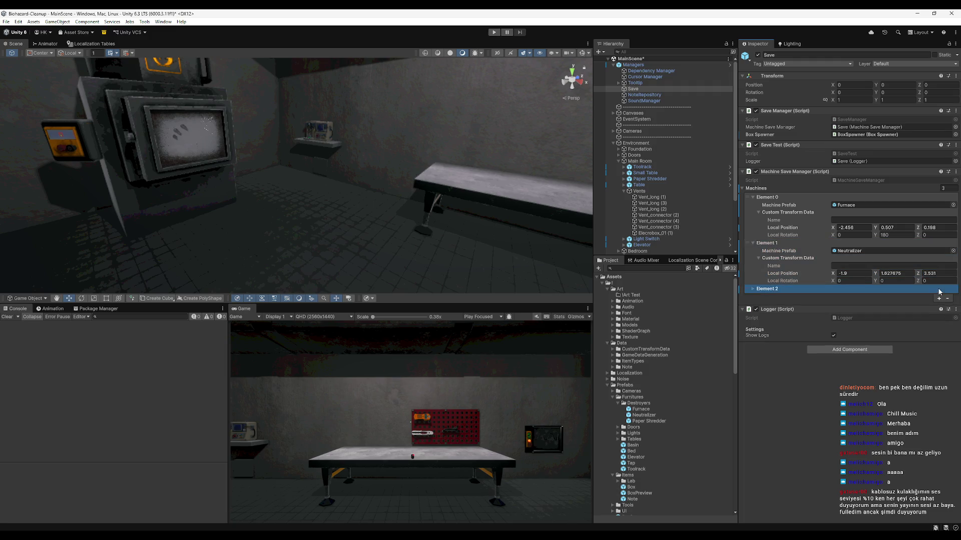
Assign the Paper Shredder prefab to Machines Element 2 by searching 'paper'.
click(766, 291)
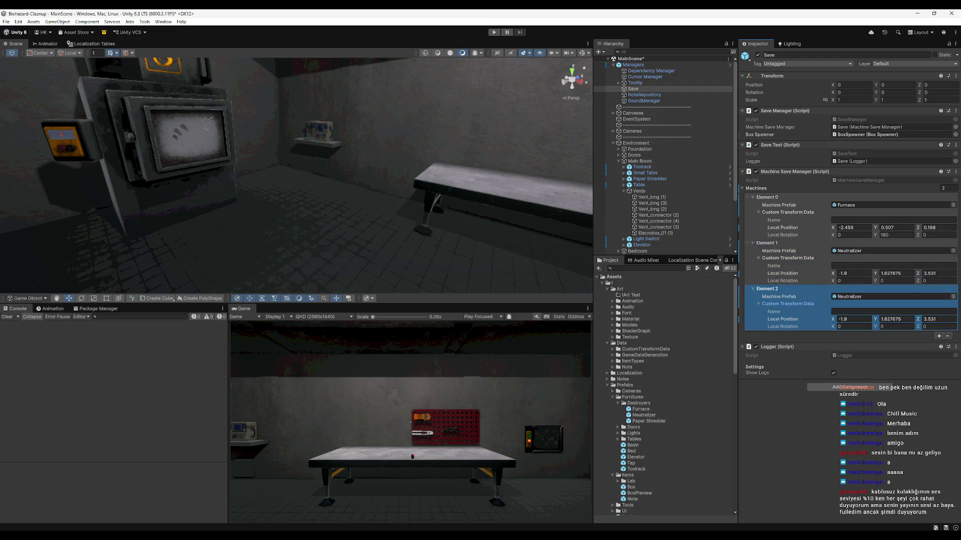
click(953, 297)
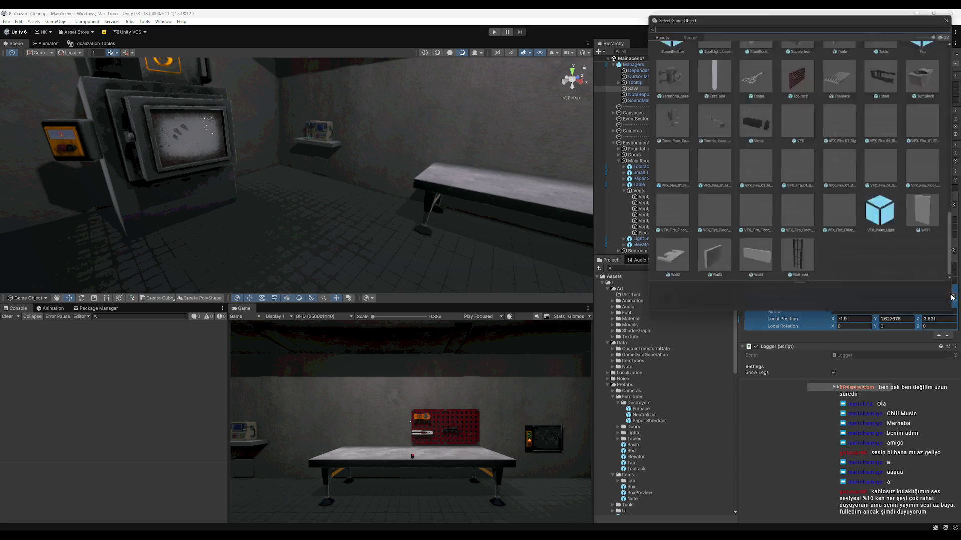
text(paper)
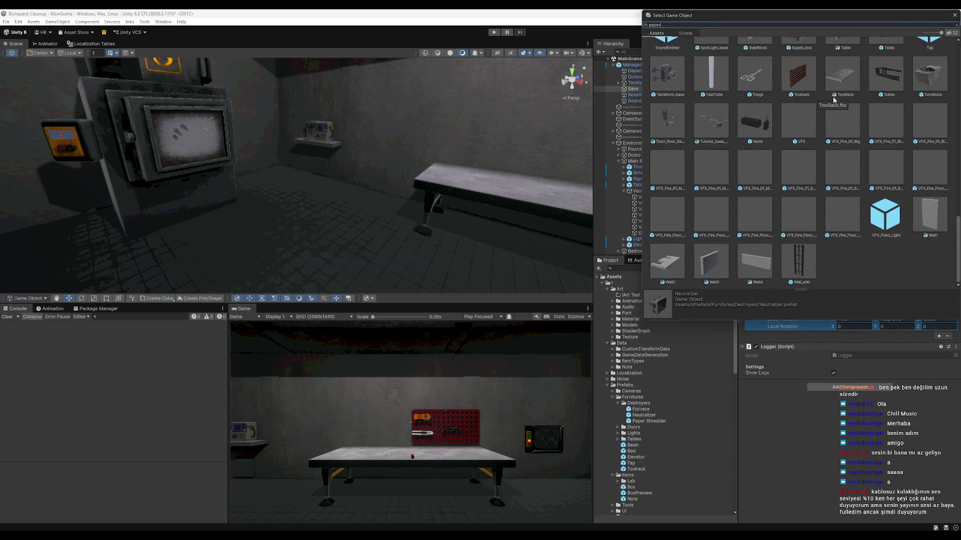
double_click(745, 73)
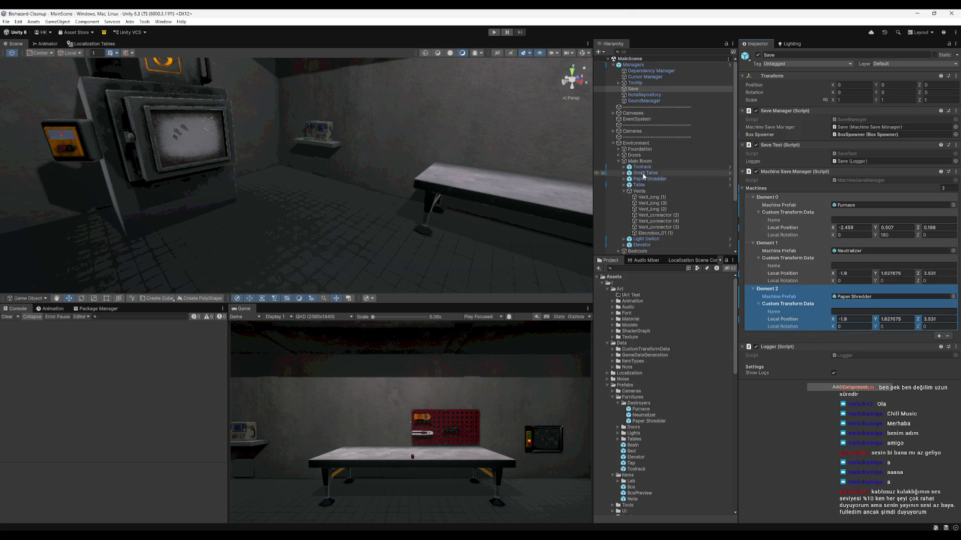
Focus the scene on the Paper Shredder and select the Small Table beneath it.
scroll(650, 173, down, 2)
double_click(650, 133)
click(236, 175)
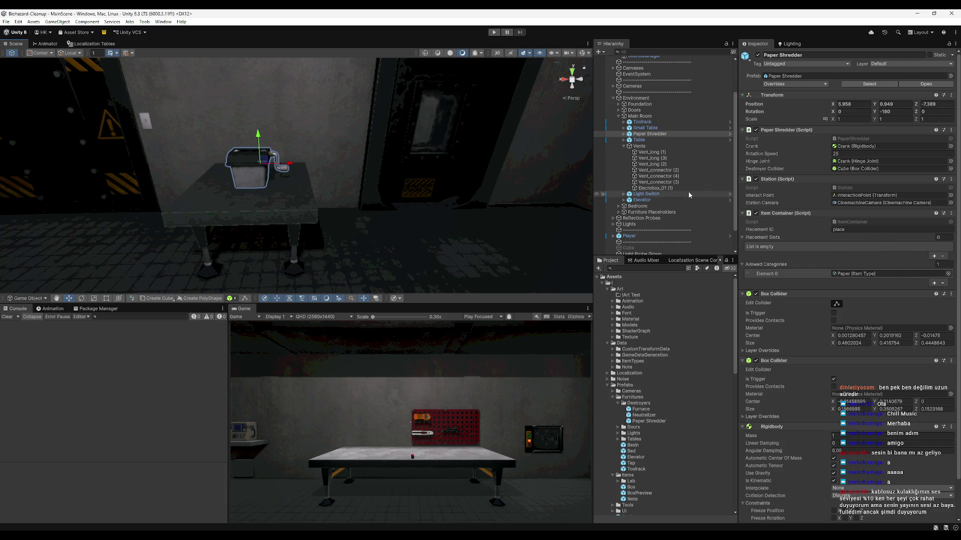
click(636, 141)
click(316, 208)
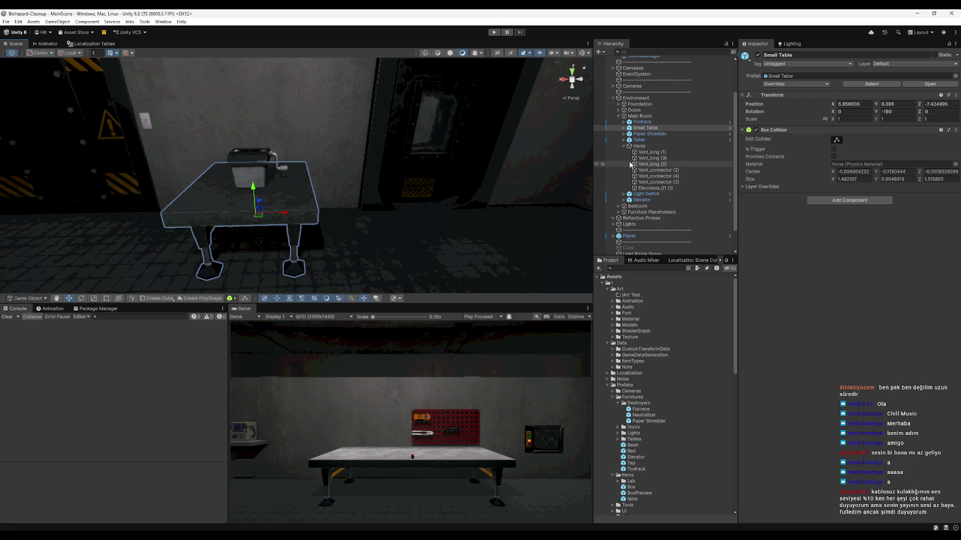
Group the Small Table and Paper Shredder under a new parent named PaperShredderStation.
shift+click(279, 176)
right_click(665, 128)
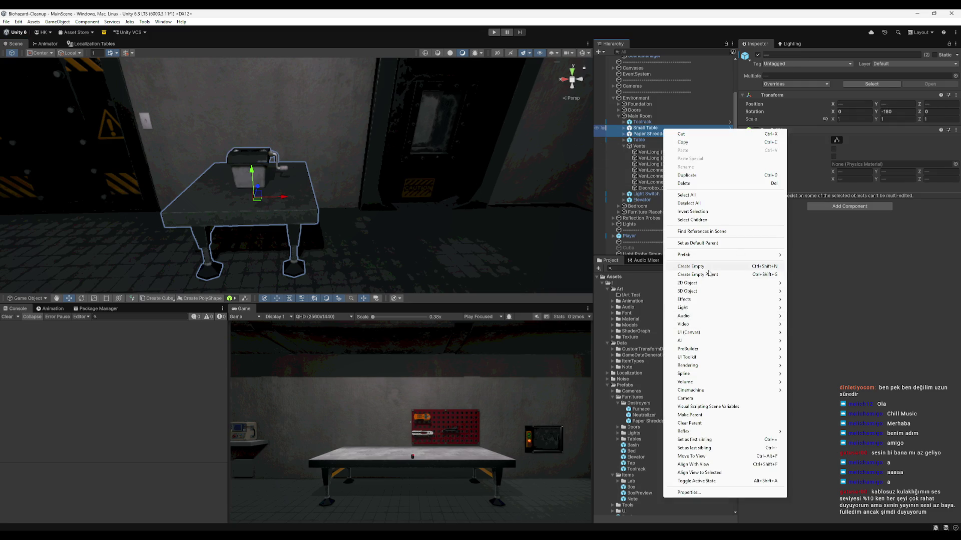
click(709, 271)
click(706, 268)
click(793, 210)
key(ctrl+z)
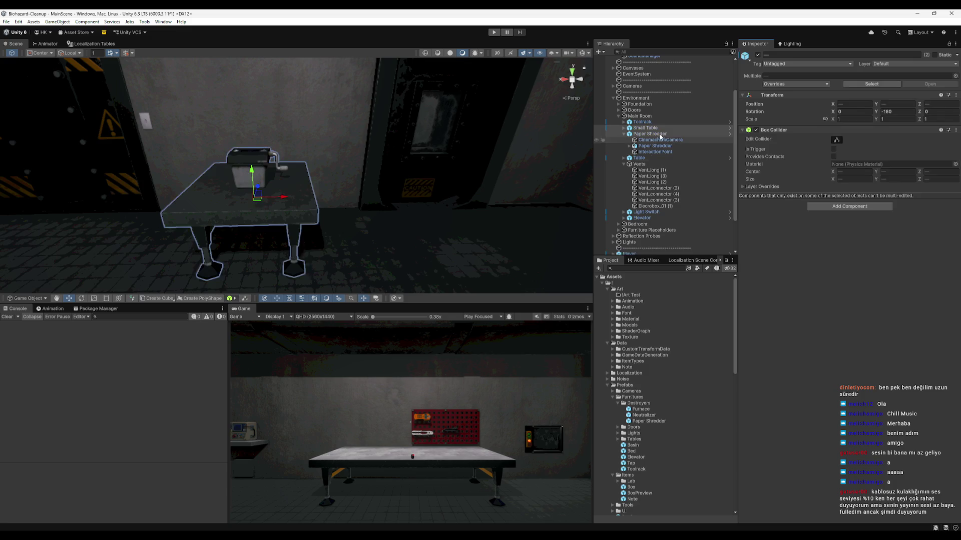
right_click(638, 134)
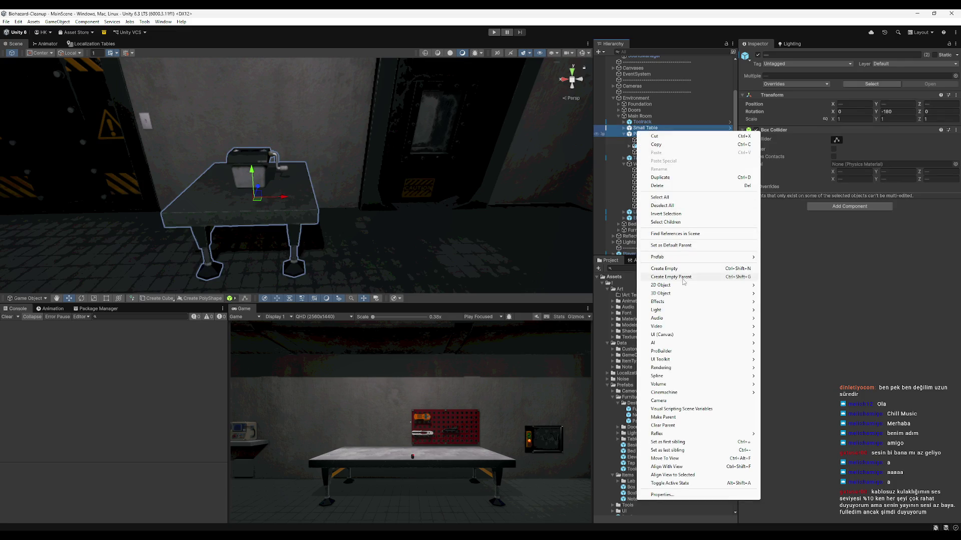
click(683, 278)
click(795, 54)
text(PaperShredderStation)
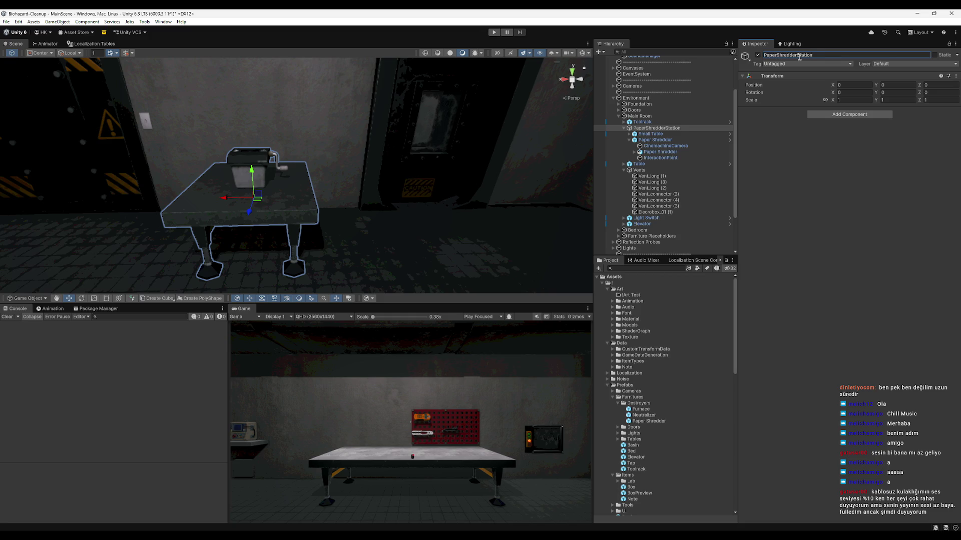
Save PaperShredderStation as a prefab in Prefabs/Furnitures/Destroyers.
scroll(646, 128, up, 2)
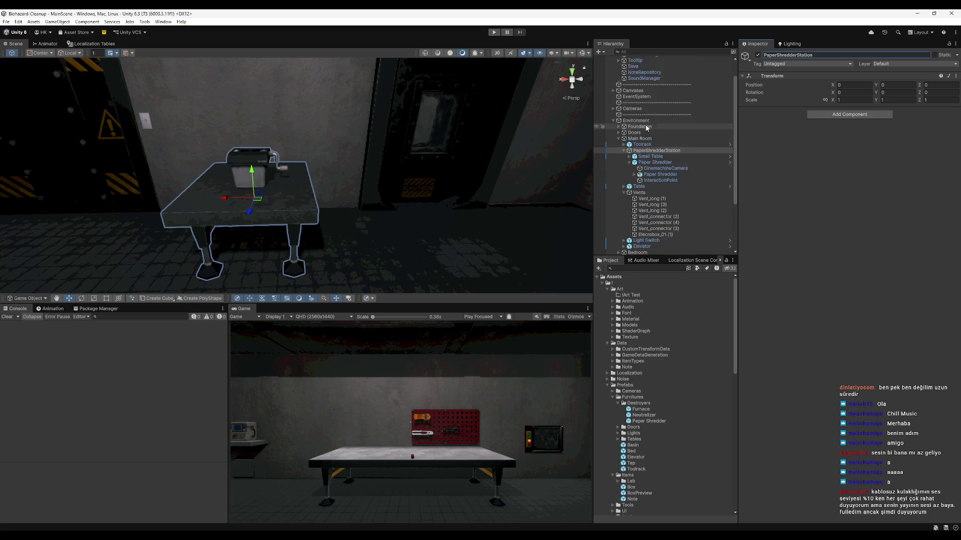
scroll(646, 128, up, 2)
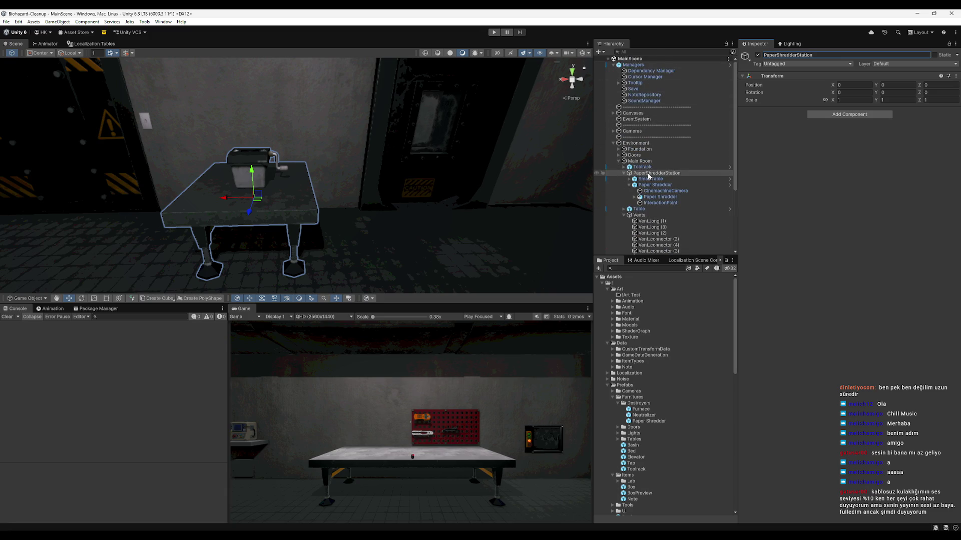
drag(649, 174, 644, 408)
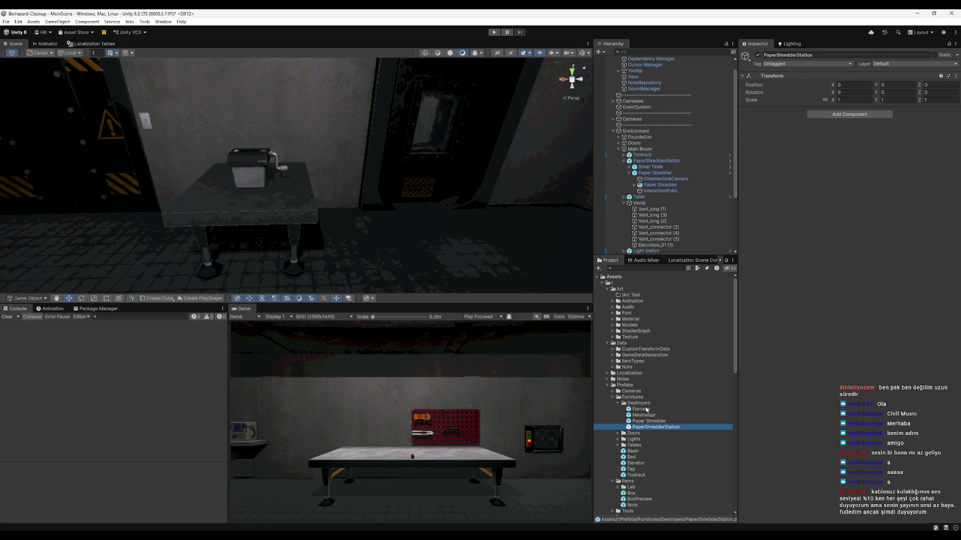
Assign the PaperShredderStation prefab to Machines Element 2 on the Save object.
scroll(662, 74, up, 1)
click(657, 67)
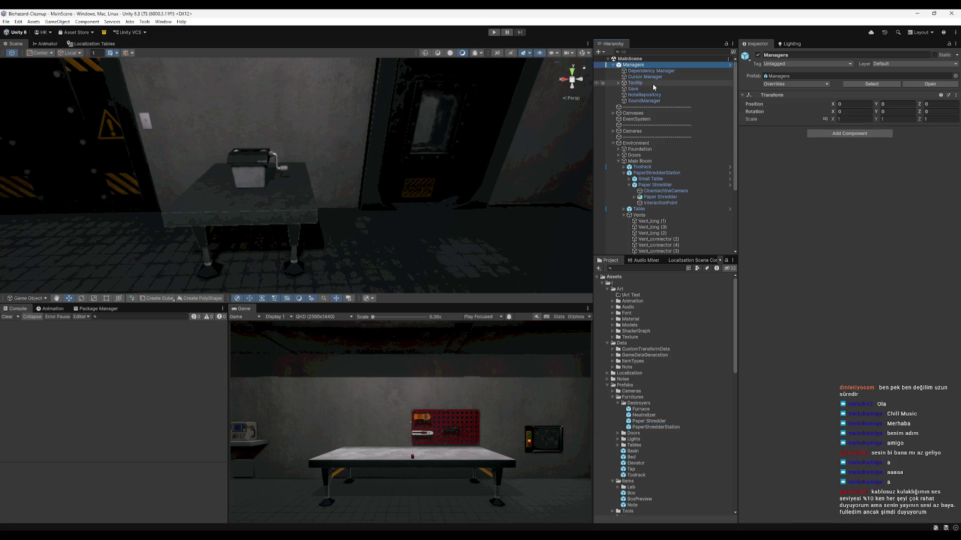
click(644, 100)
click(633, 88)
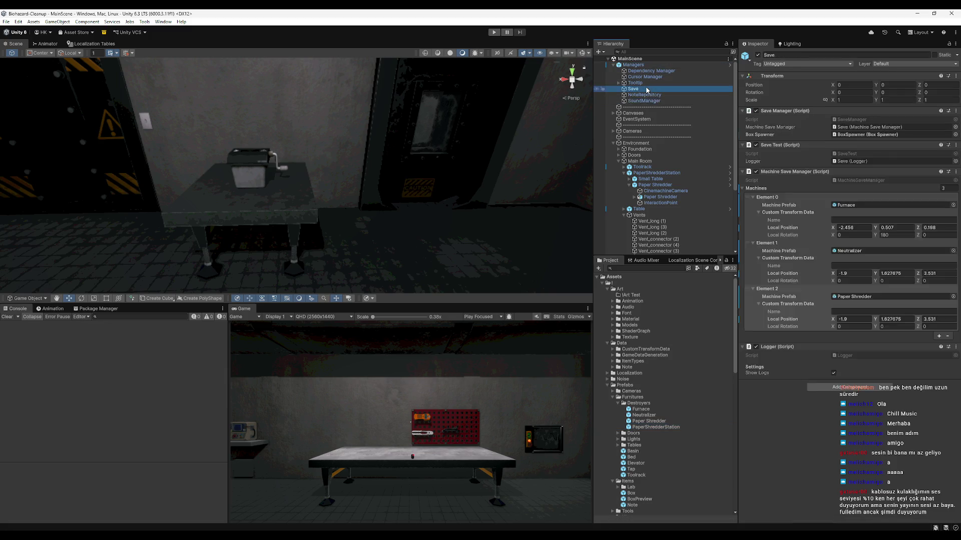
drag(655, 427, 890, 297)
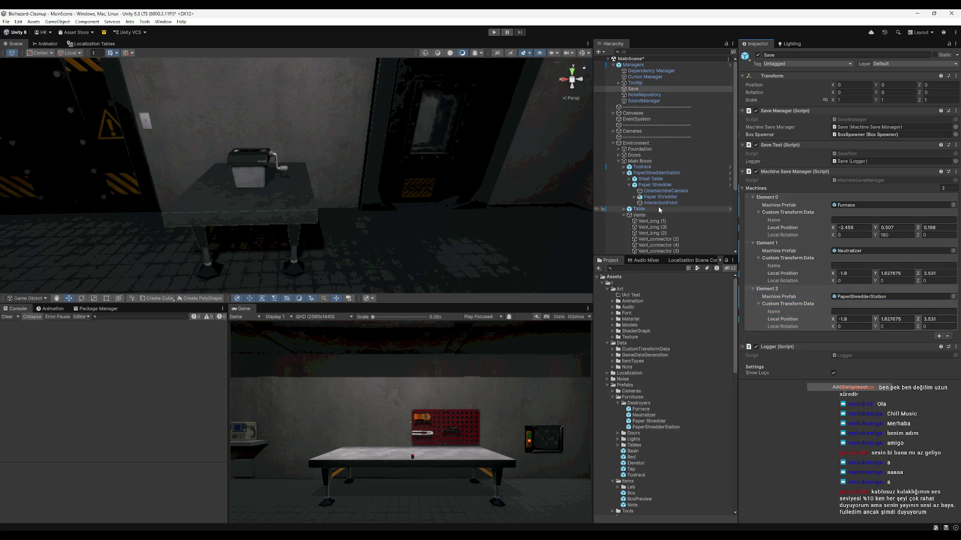
Try moving Paper Shredder out of its station, dismissing the prefab restructure warning.
click(659, 185)
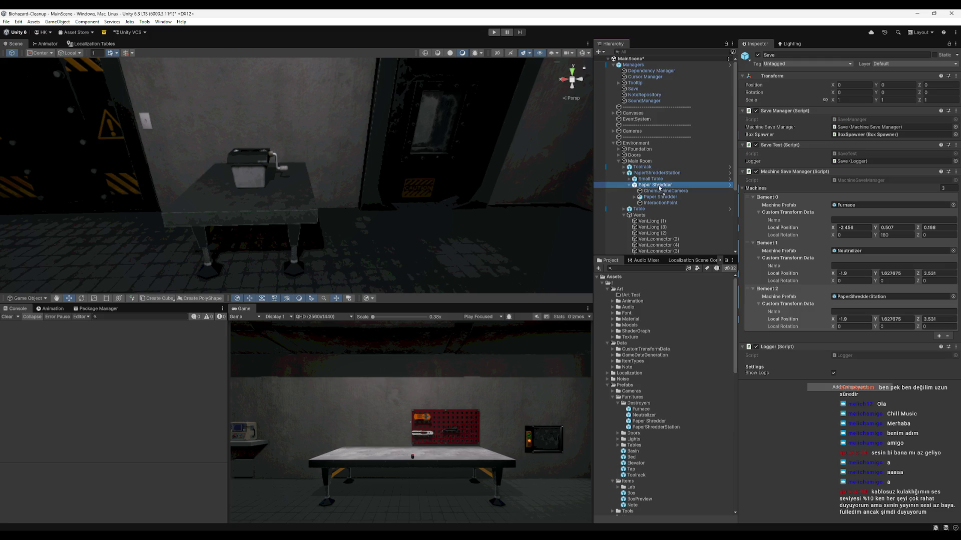
drag(660, 188, 655, 175)
click(535, 295)
click(653, 173)
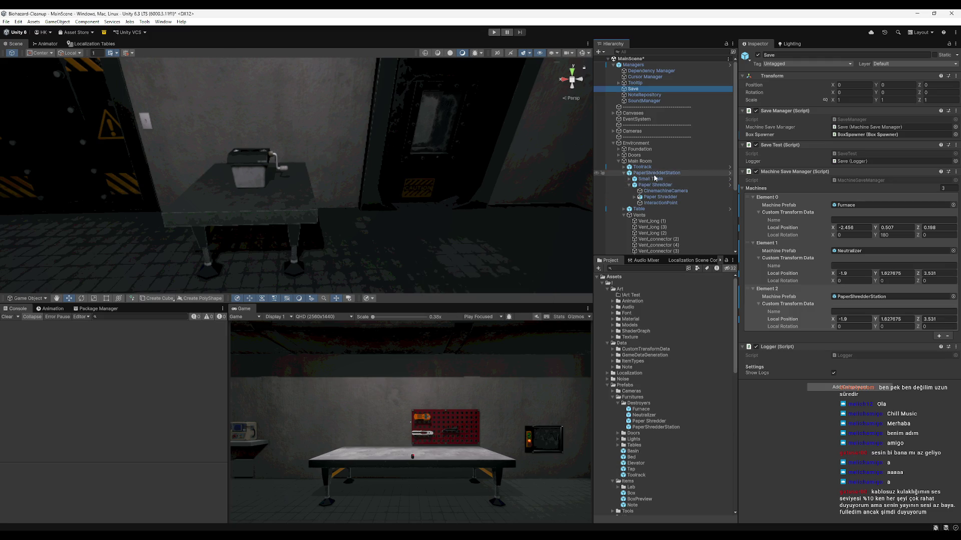
Move PaperShredderStation out of Main Room to the scene root after Furnace.
drag(655, 67, 656, 64)
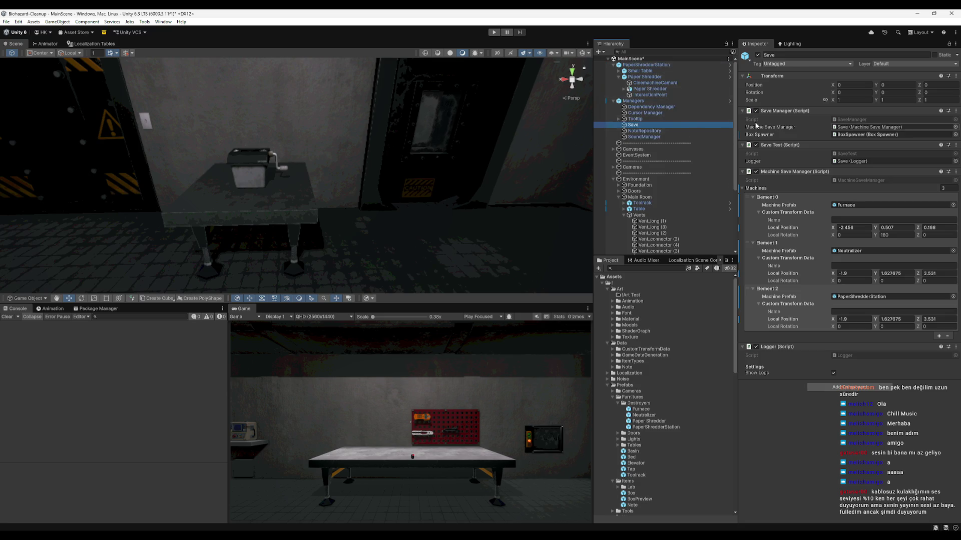
click(653, 65)
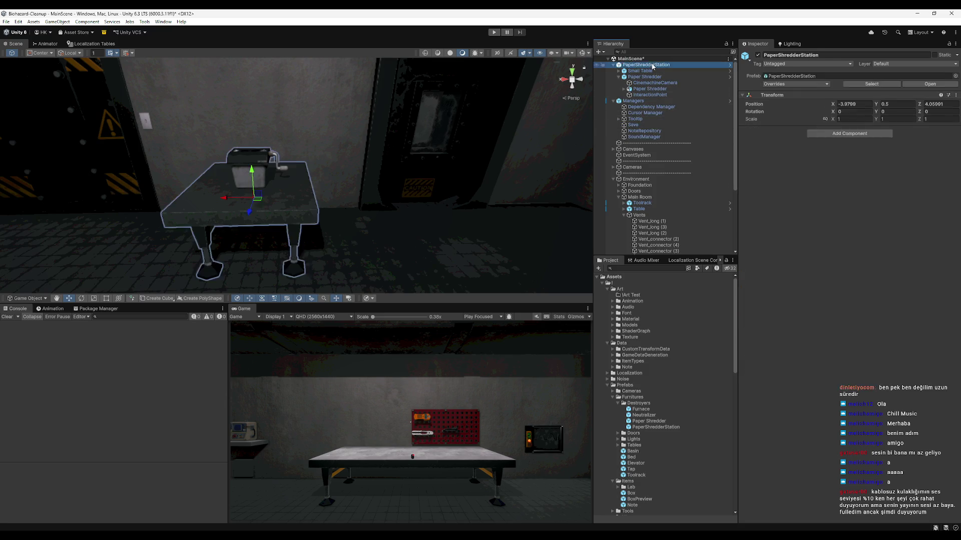
mouse_move(653, 66)
mouse_down()
mouse_move(664, 252)
mouse_move(650, 256)
mouse_up()
click(858, 104)
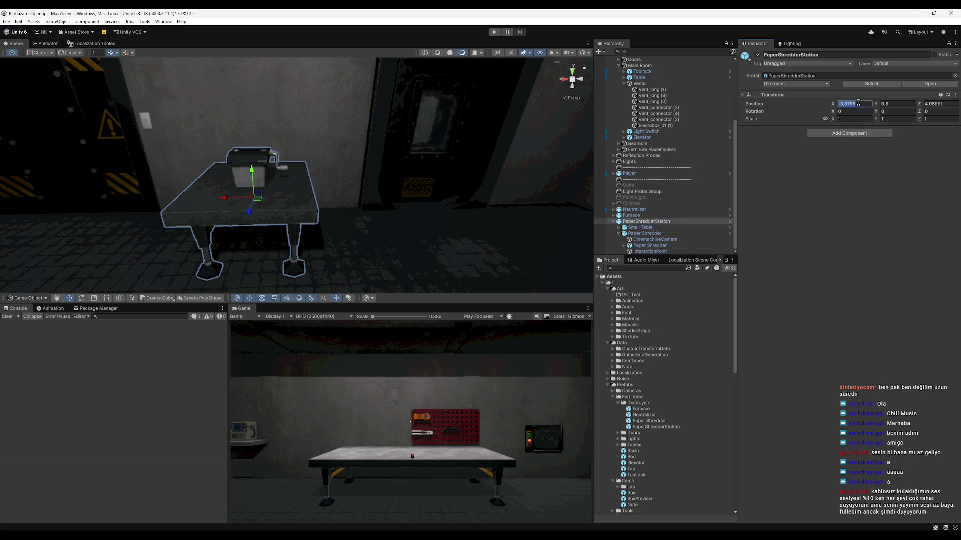
scroll(655, 124, up, 5)
click(650, 89)
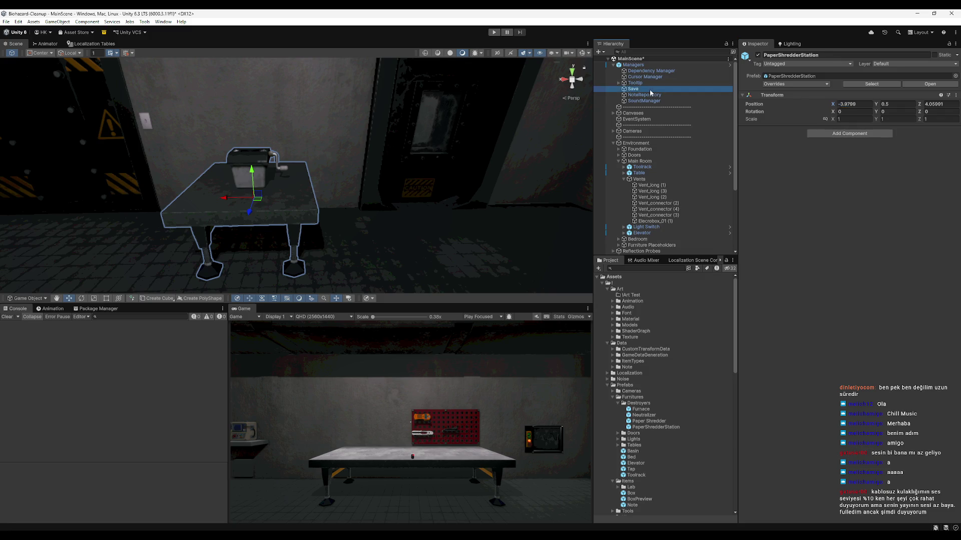
Show the Save object's properties in a floating window and select PaperShredderStation.
right_click(650, 89)
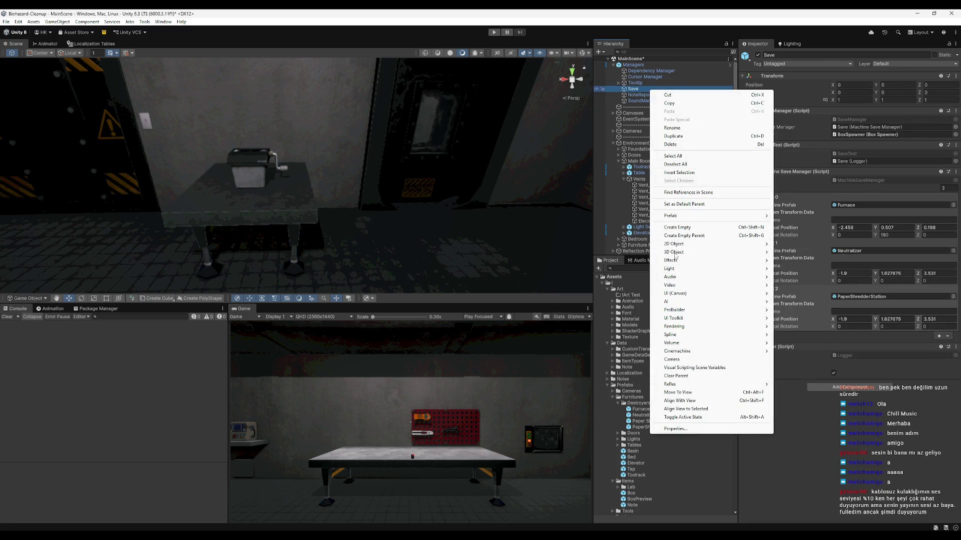
click(675, 429)
scroll(667, 230, down, 5)
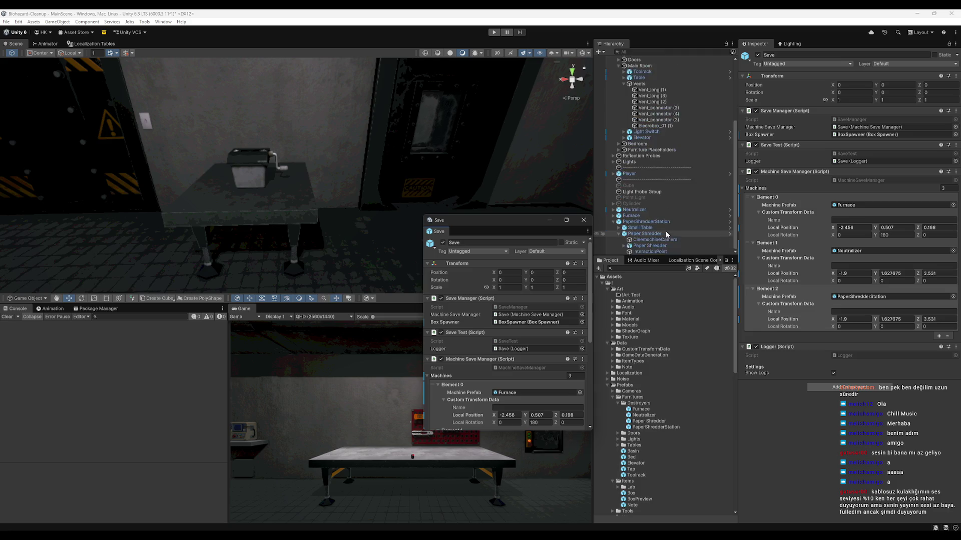
click(646, 222)
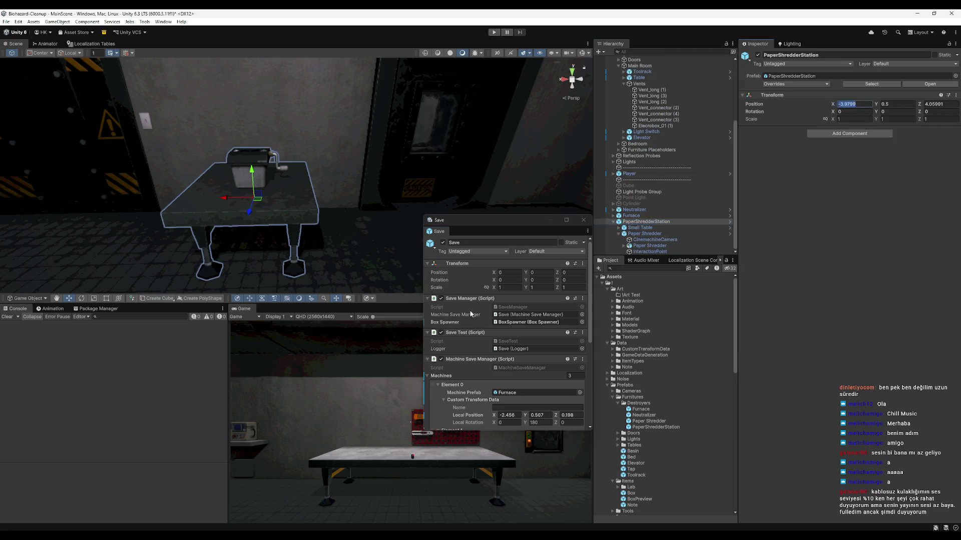
Copy the station's position -3.9798, 0.5, 4.05991 into Save's Transform and close the window.
click(500, 274)
click(899, 105)
click(534, 272)
click(937, 104)
key(ctrl+c)
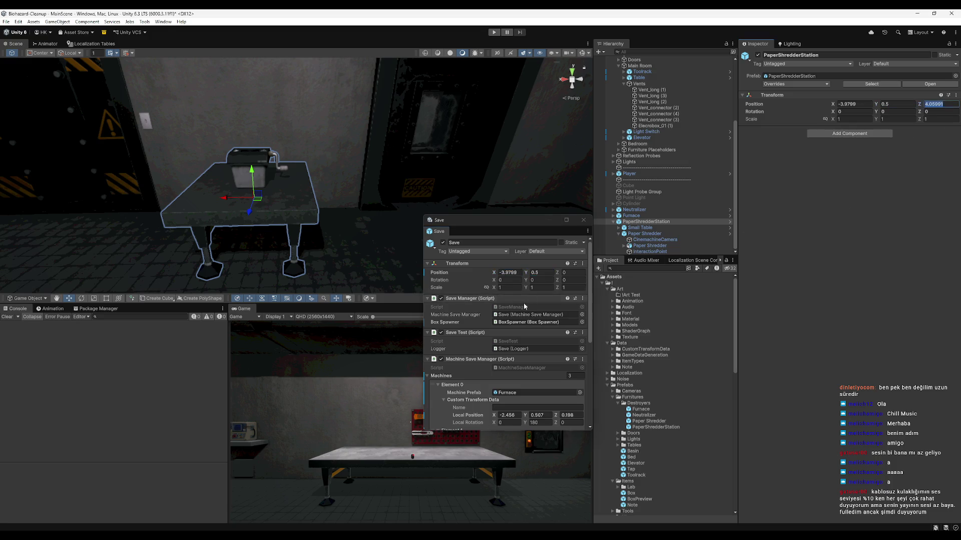
click(570, 273)
key(ctrl+v)
click(589, 211)
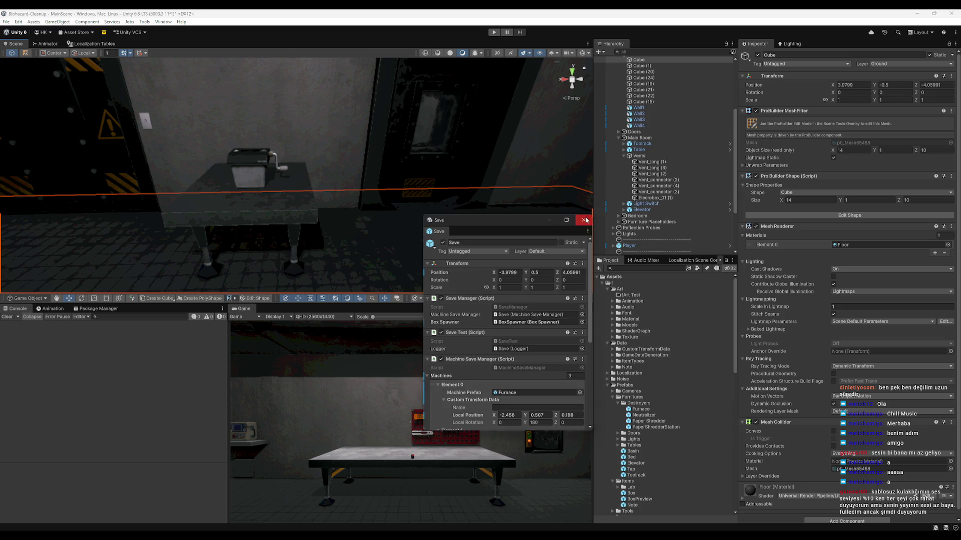
click(583, 219)
Check Save's values and apply all overrides to the Managers prefab.
scroll(673, 100, up, 4)
click(641, 66)
key(Down)
key(Down)
click(633, 90)
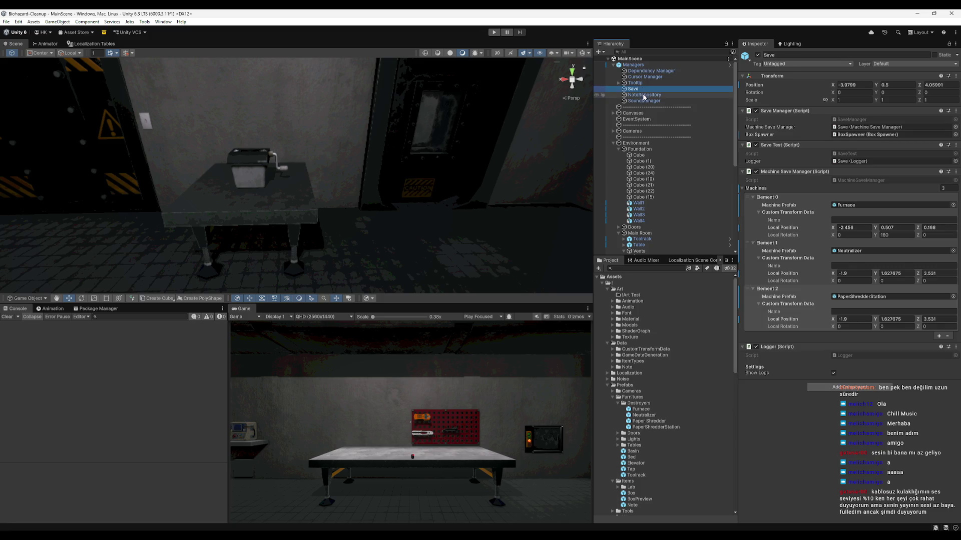
click(653, 63)
click(809, 84)
click(860, 178)
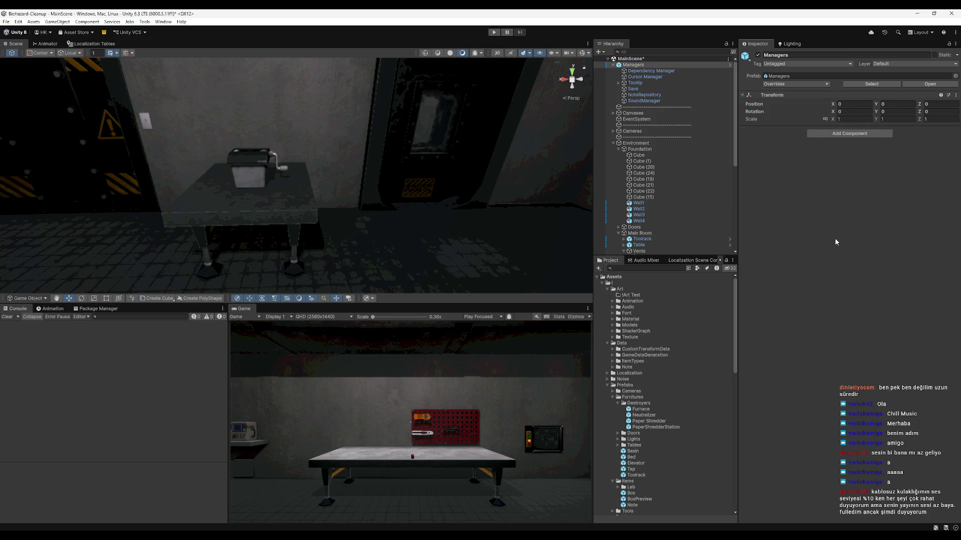
Deactivate Neutralizer, Furnace and PaperShredderStation, then check the room without the shredder table.
scroll(647, 330, down, 10)
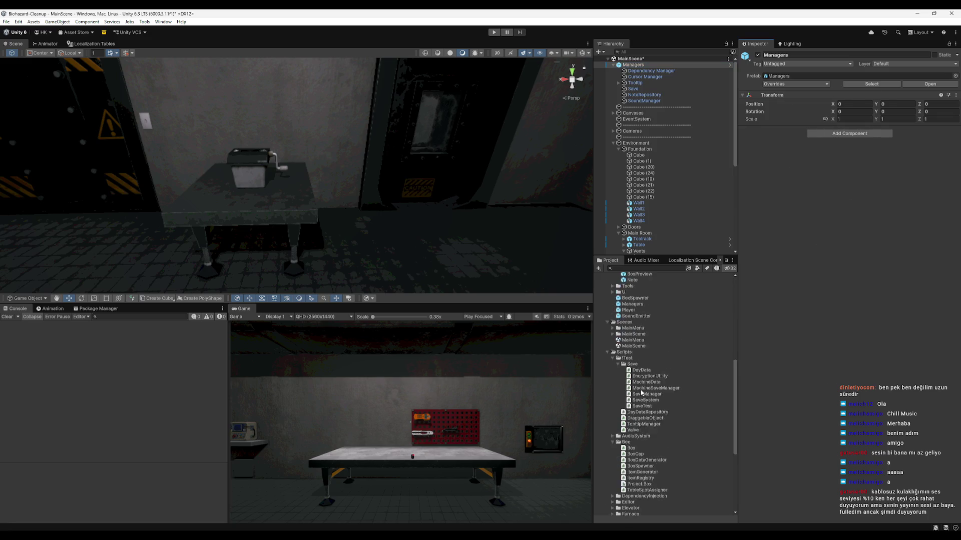
scroll(642, 226, down, 5)
mouse_move(513, 208)
mouse_down()
mouse_move(317, 186)
mouse_move(281, 195)
mouse_move(344, 186)
mouse_move(197, 193)
mouse_up()
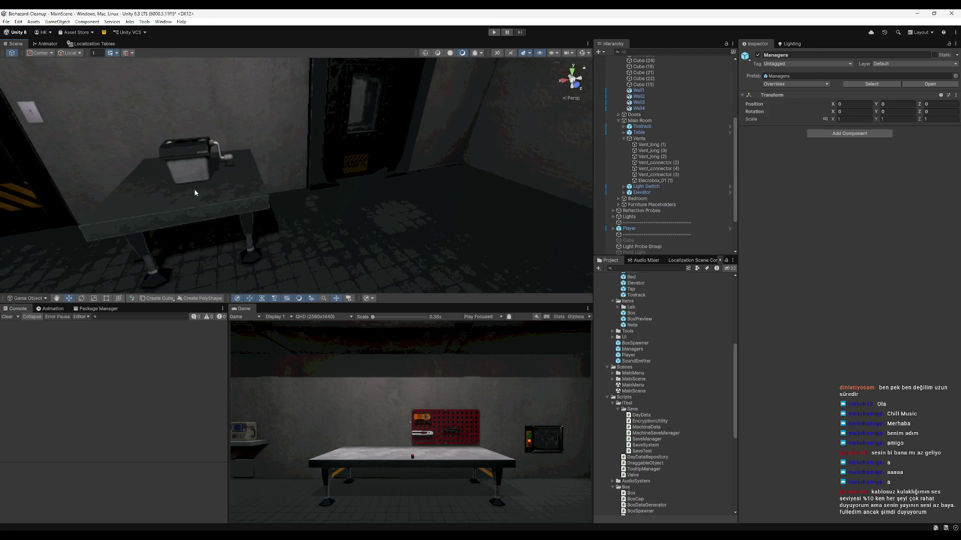
click(198, 193)
shift+click(634, 240)
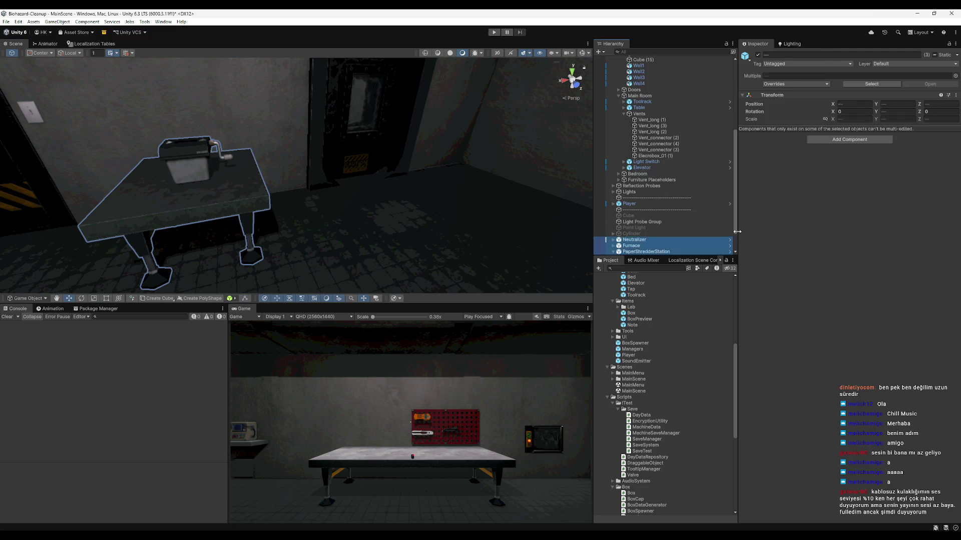
click(758, 54)
drag(498, 253, 527, 210)
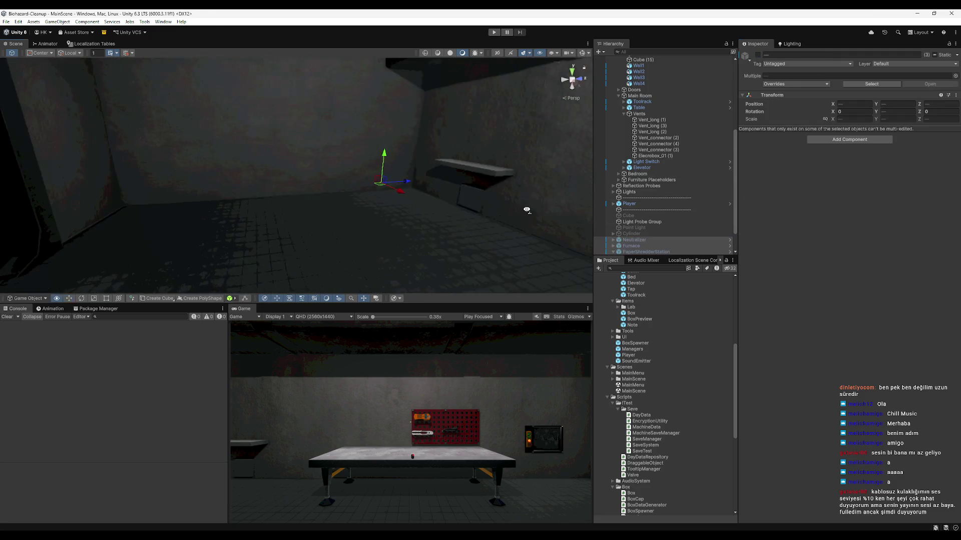
key(f)
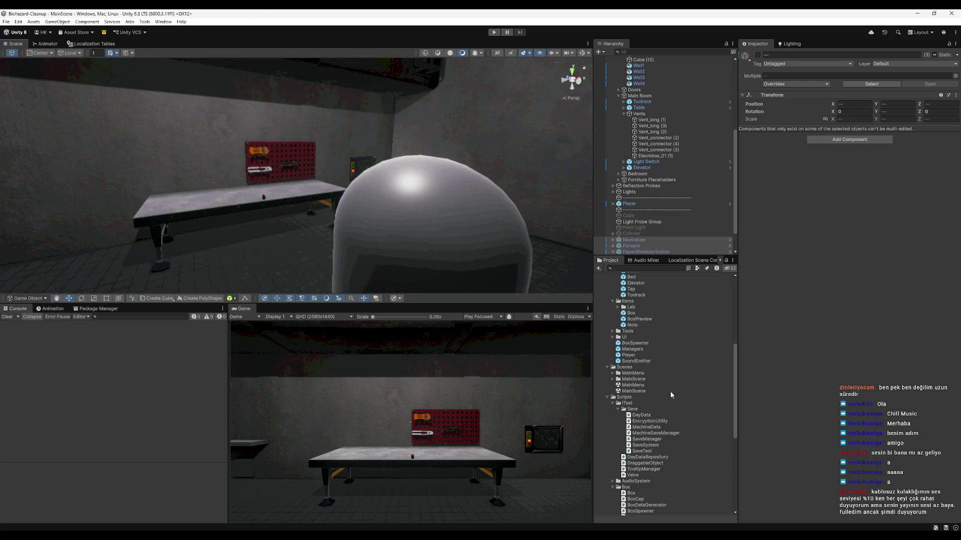
scroll(680, 391, down, 3)
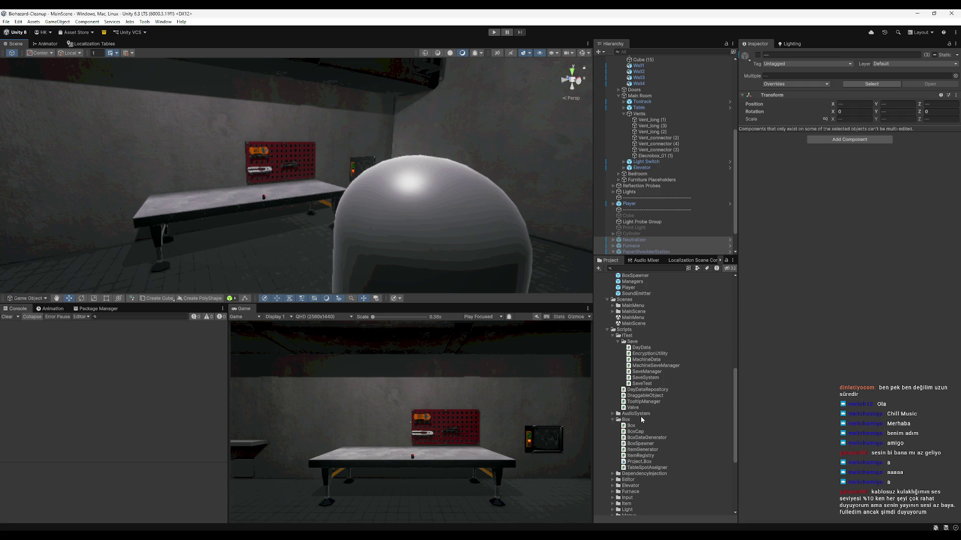
scroll(655, 403, down, 6)
scroll(668, 380, up, 3)
drag(737, 392, 732, 258)
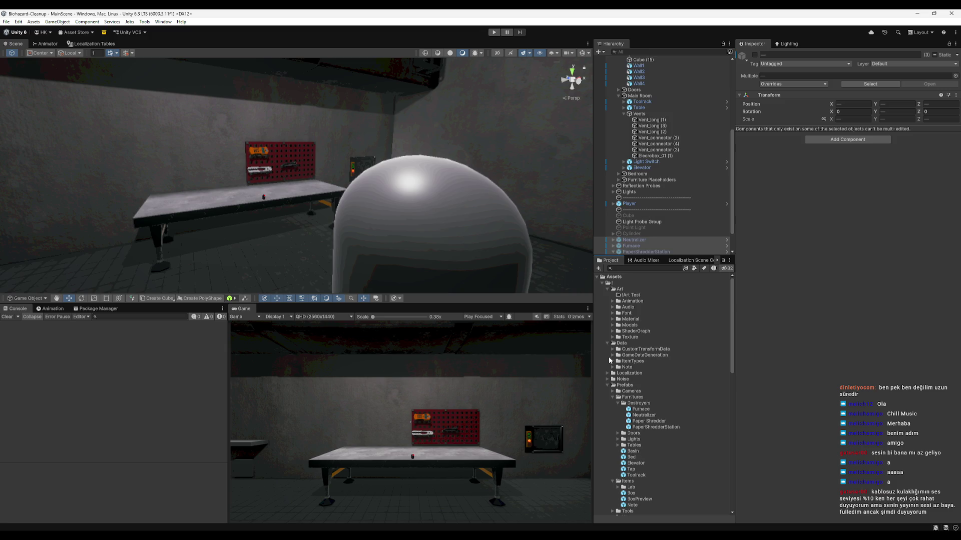
Inspect DayDataGenerator's Unlocked Machines list, expanding the first day's entry and its Custom Transform Data.
click(618, 354)
click(612, 355)
click(646, 367)
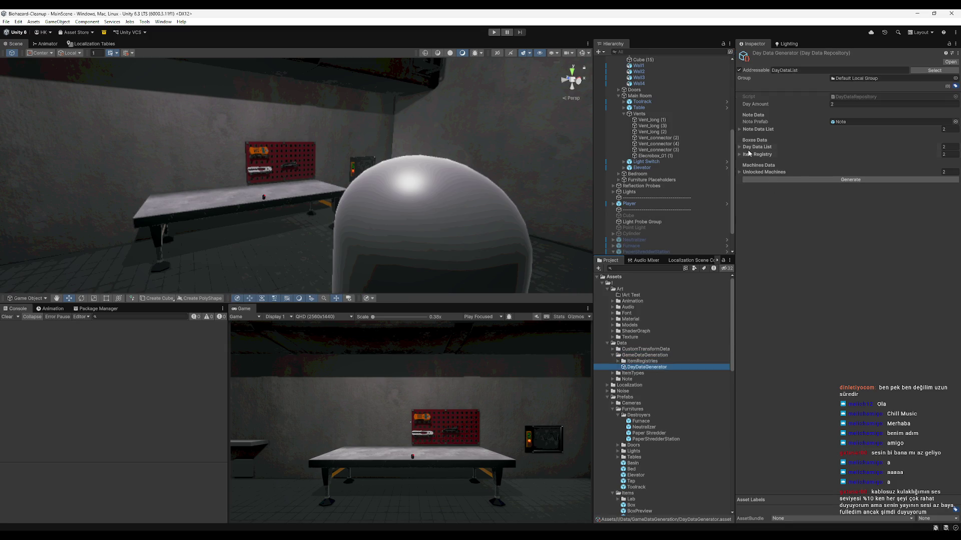
click(764, 171)
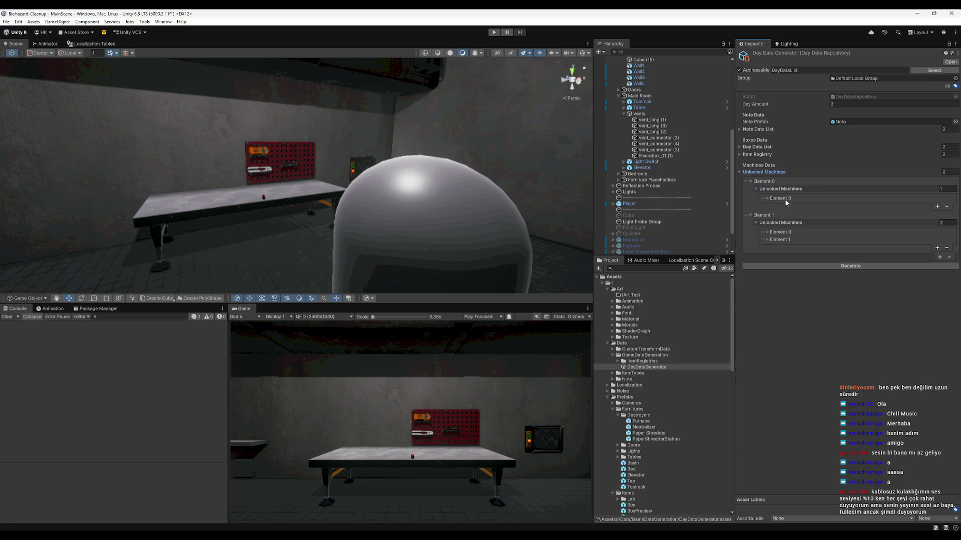
click(782, 198)
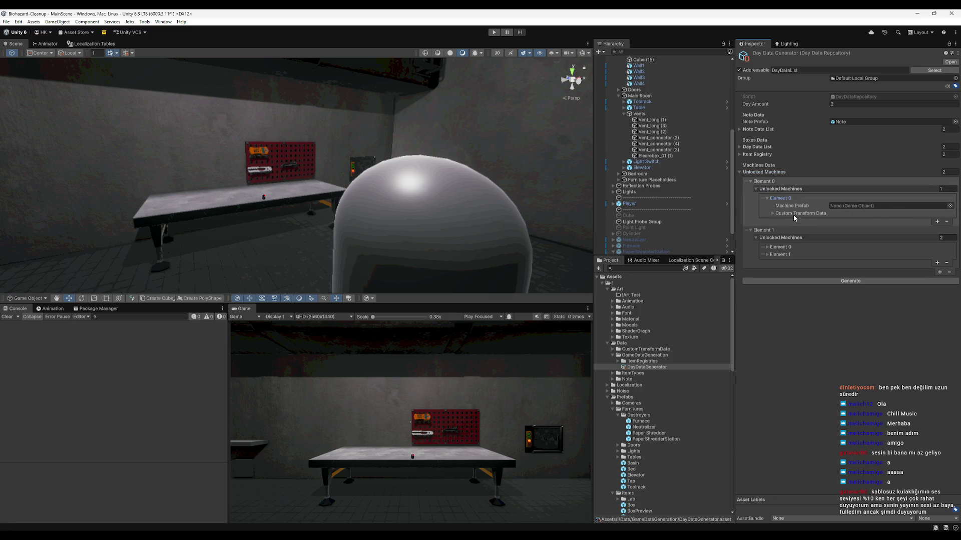
click(794, 213)
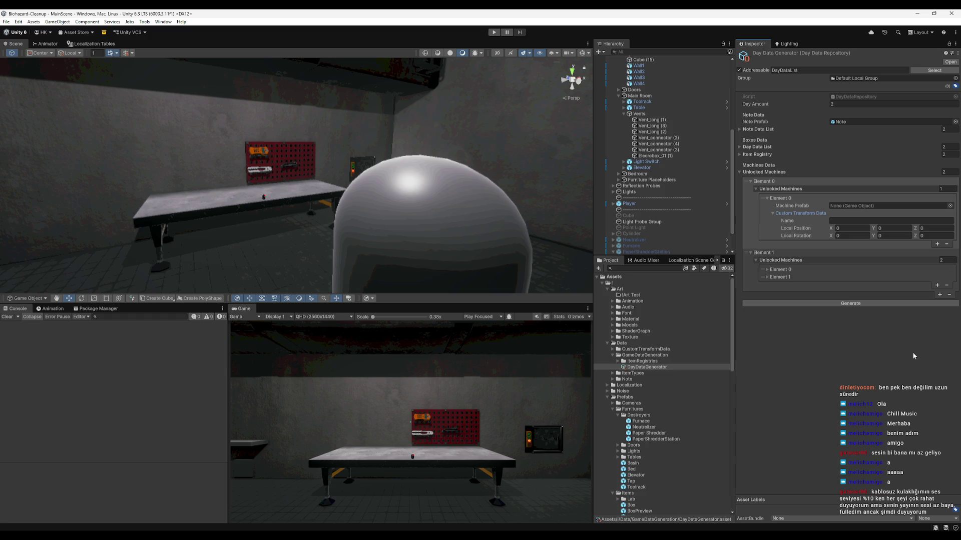
click(781, 199)
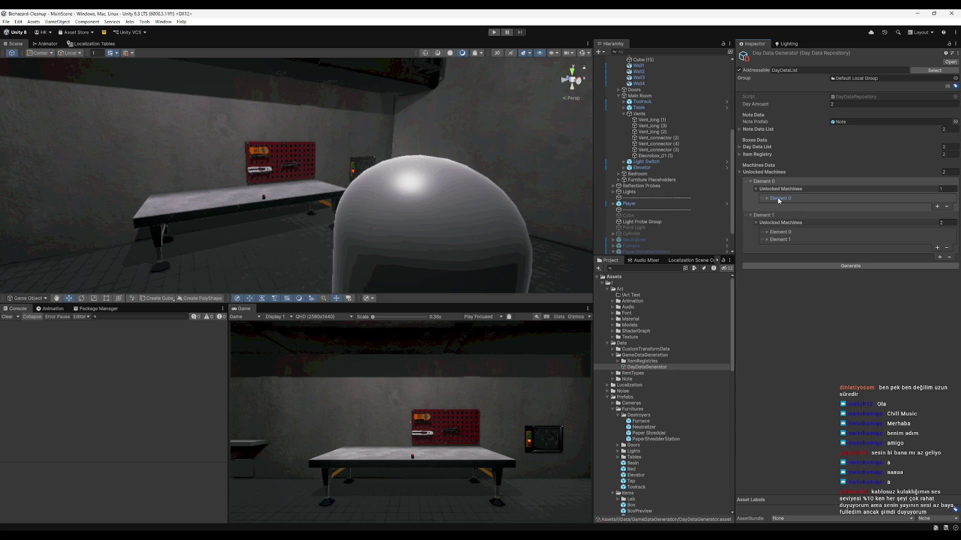
click(778, 199)
click(776, 199)
click(868, 96)
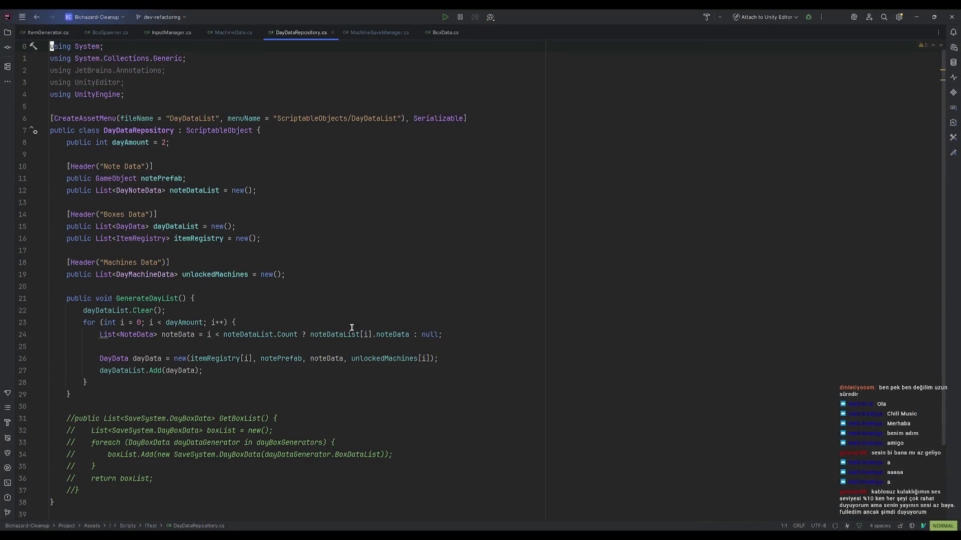
Review DayDataRepository.cs in Rider, locating the List<DayMachineData> unlockedMachines field.
click(337, 335)
scroll(336, 331, down, 3)
click(229, 191)
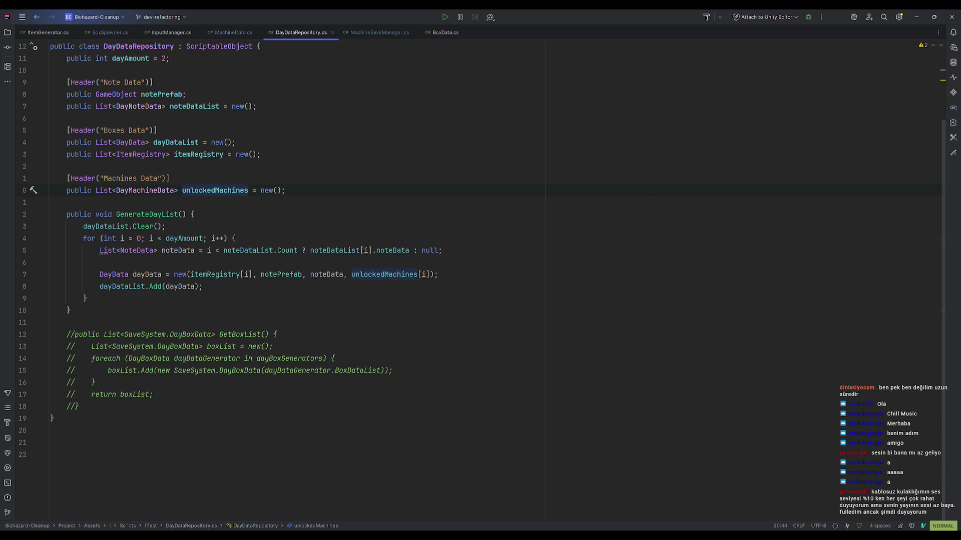
Review the first unlocked machine's fields in Unity, then delete the unused usings in Rider.
click(916, 17)
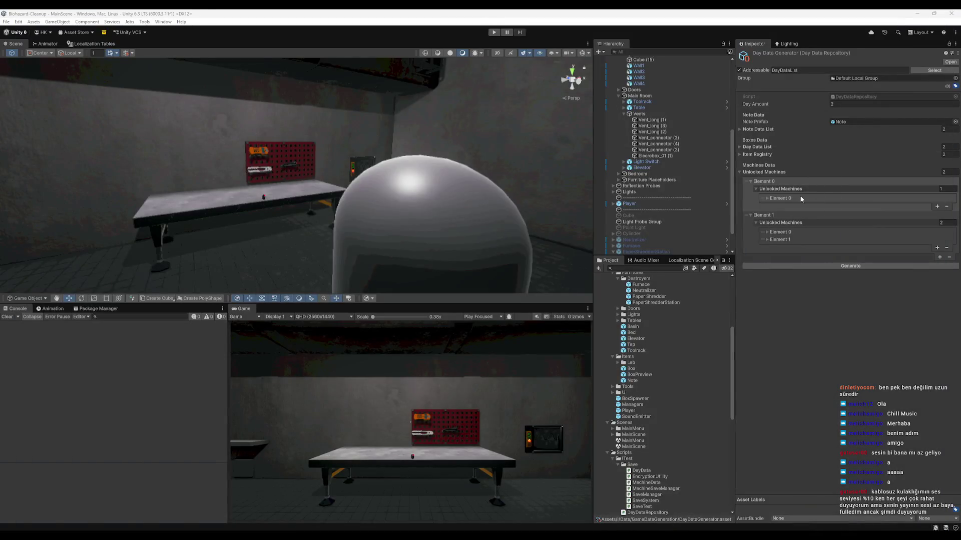
click(793, 199)
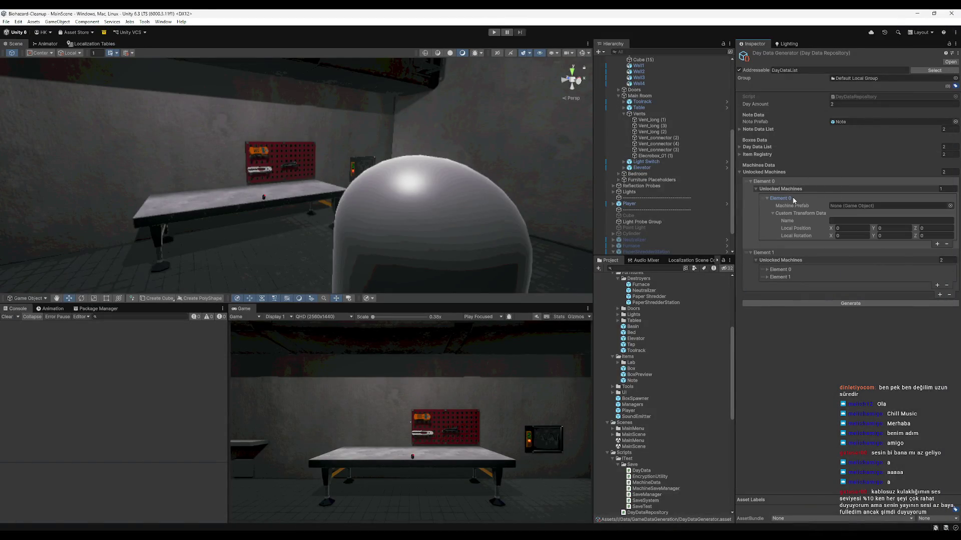
click(785, 214)
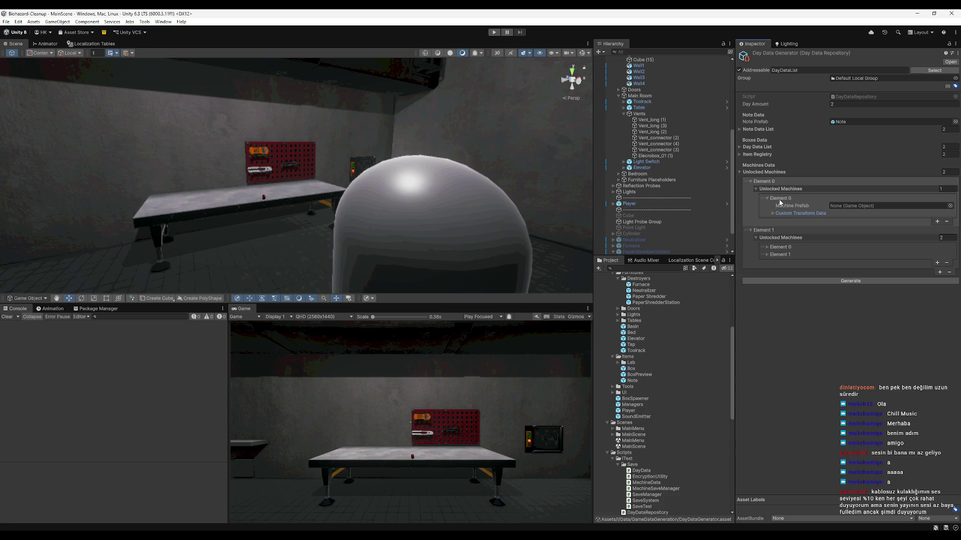
key(alt+Tab)
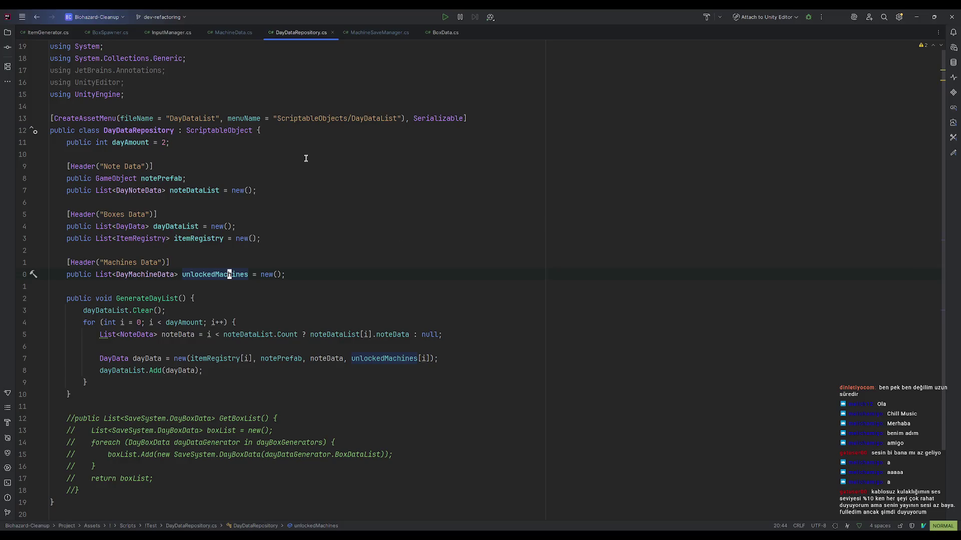
click(178, 70)
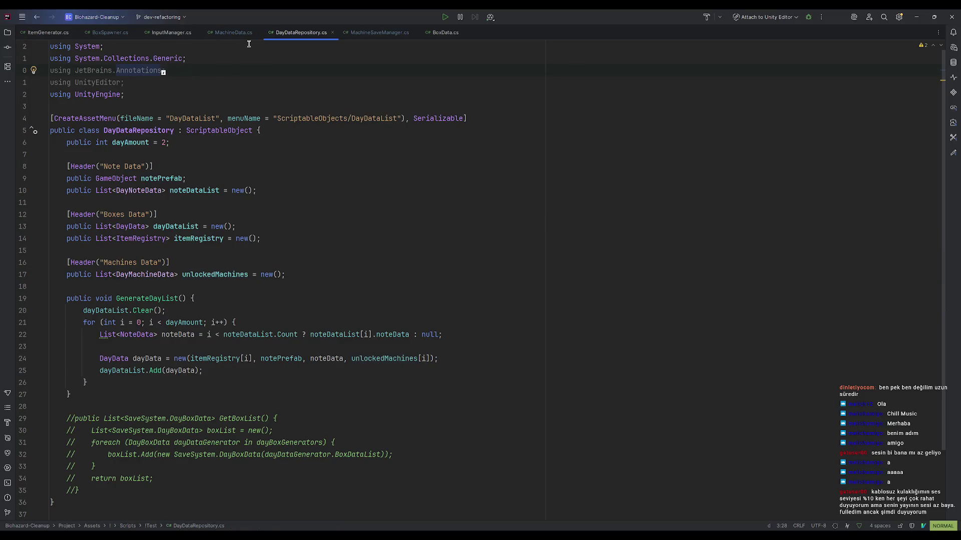
key(d)
key(d)
key(d)
key(2)
key(2)
key(j)
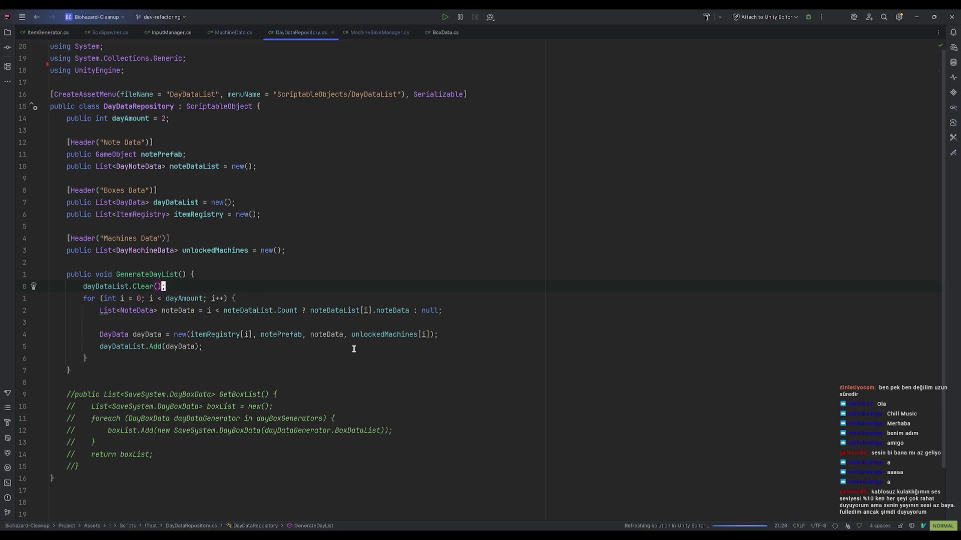
Add a 'public string Name;' field to the MachineData class.
click(169, 251)
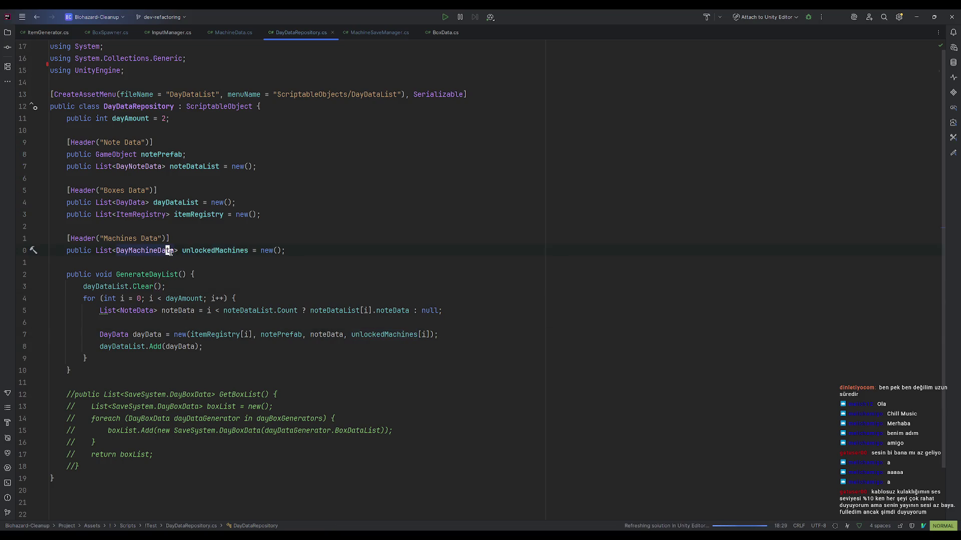
ctrl+click(165, 253)
click(212, 98)
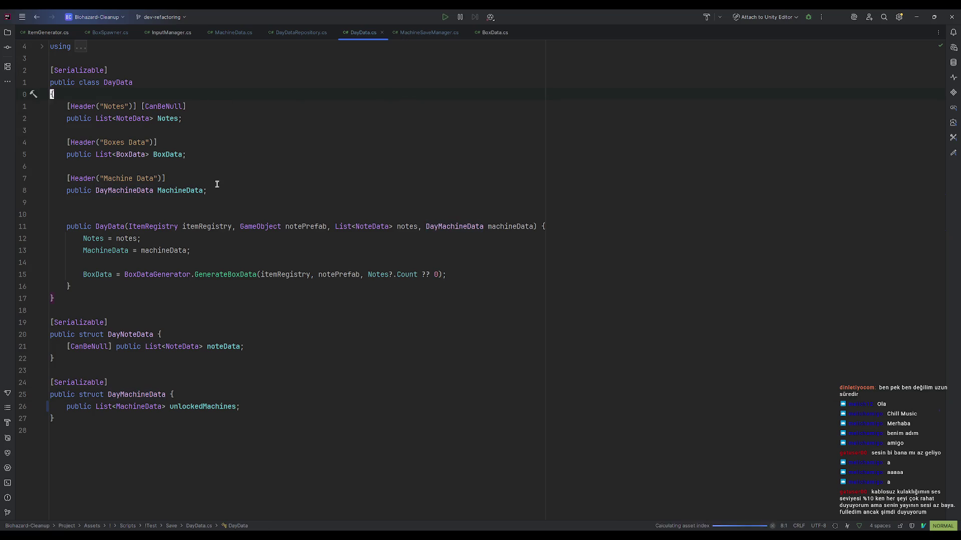
click(143, 191)
ctrl+click(144, 192)
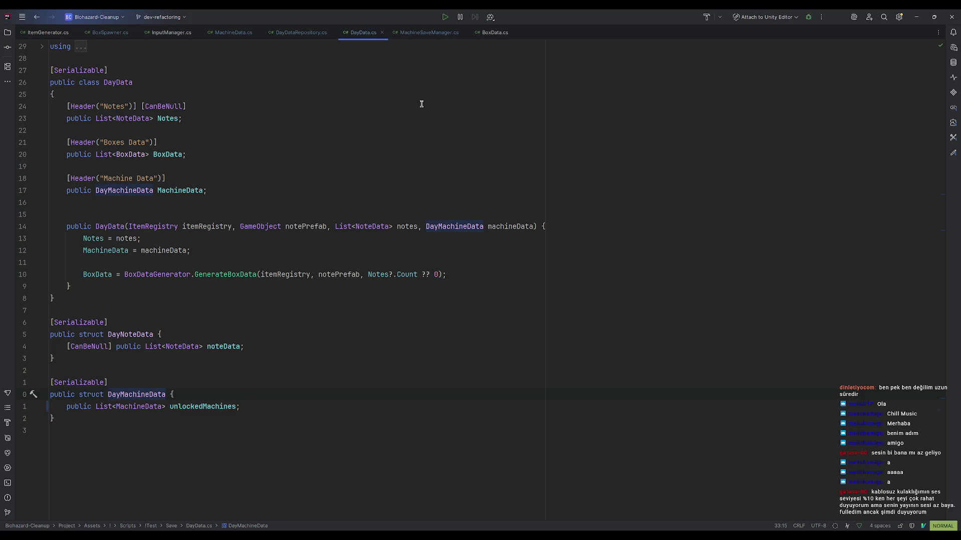
click(407, 30)
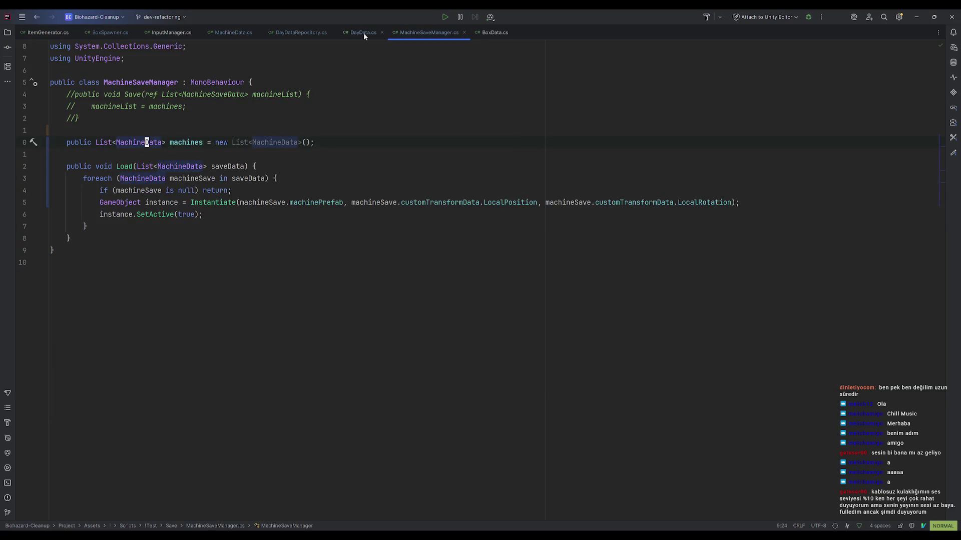
ctrl+click(156, 142)
text(jopublic)
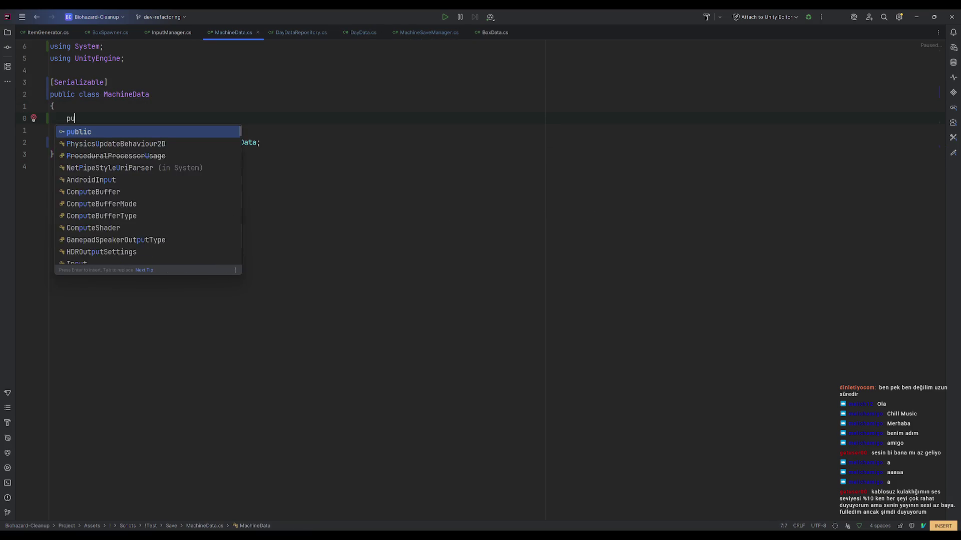
key(Tab)
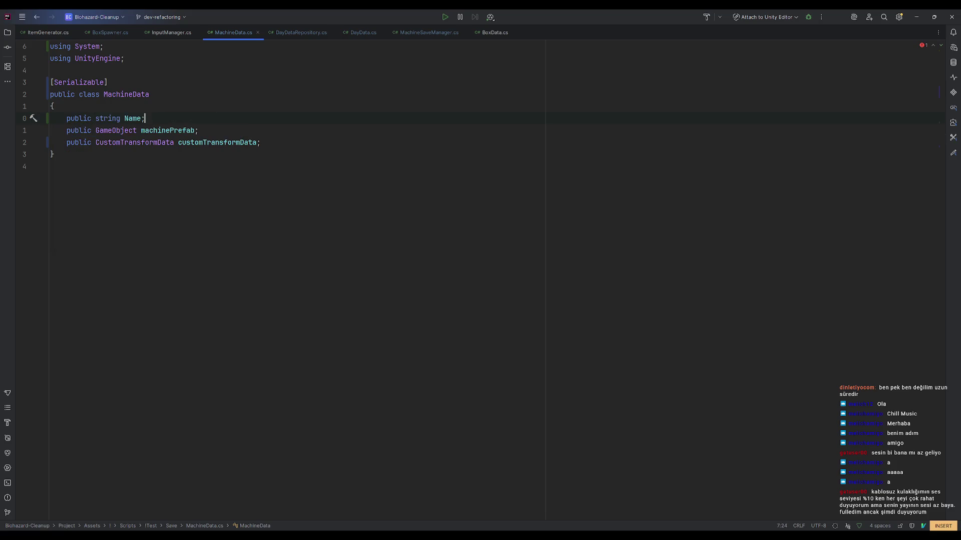
Change unlockedMachines in DayDataRepository to a List<string>.
click(352, 32)
click(208, 32)
click(362, 32)
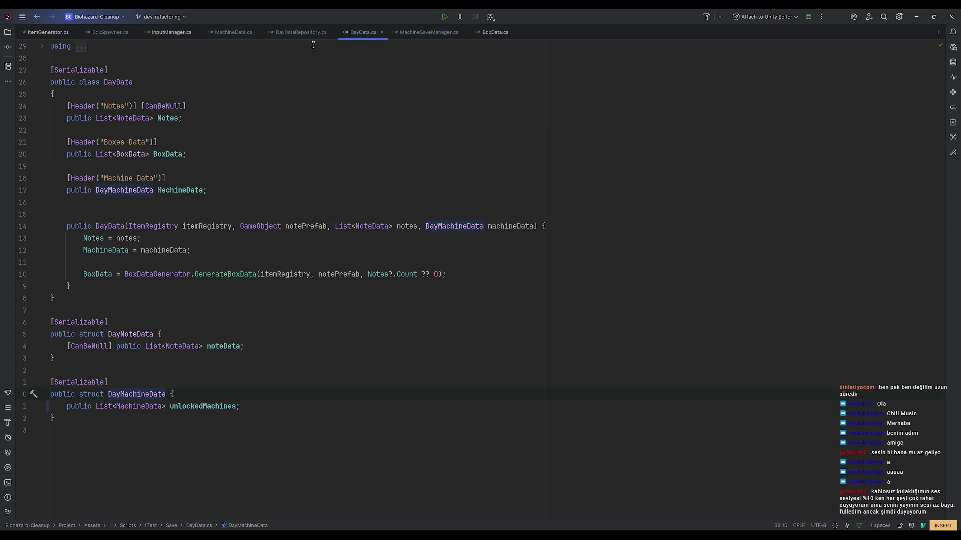
click(284, 33)
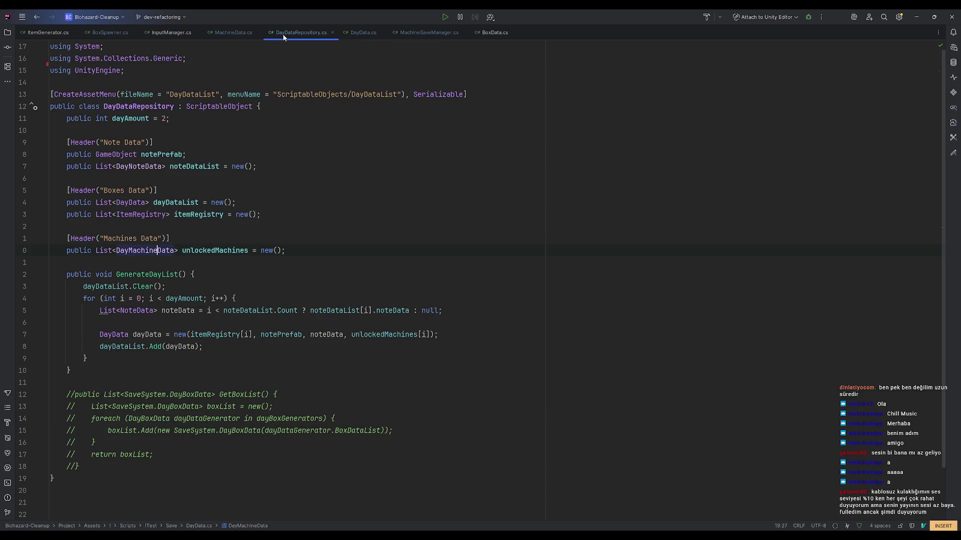
double_click(174, 250)
text(string)
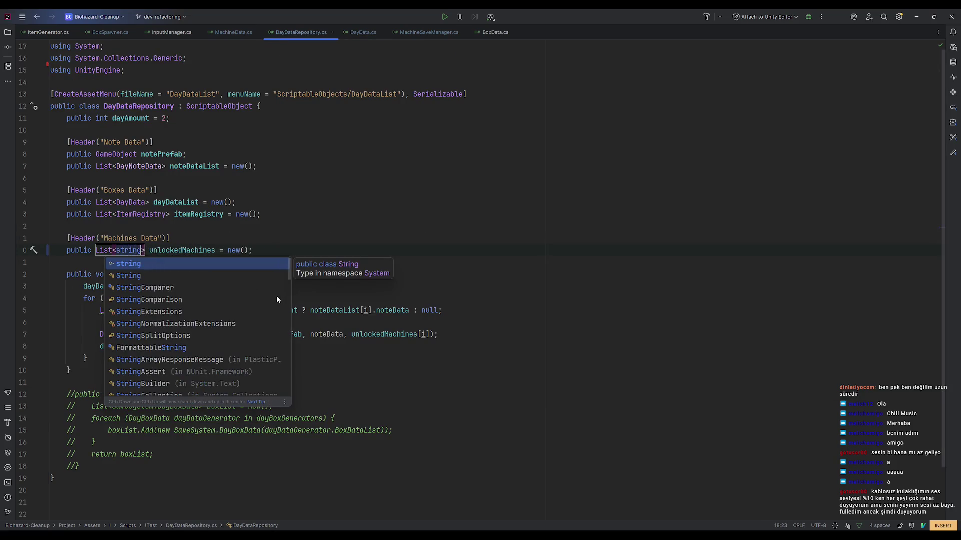
click(399, 212)
Change the DayData constructor's machineData parameter type to List<string>.
click(425, 335)
ctrl+click(114, 334)
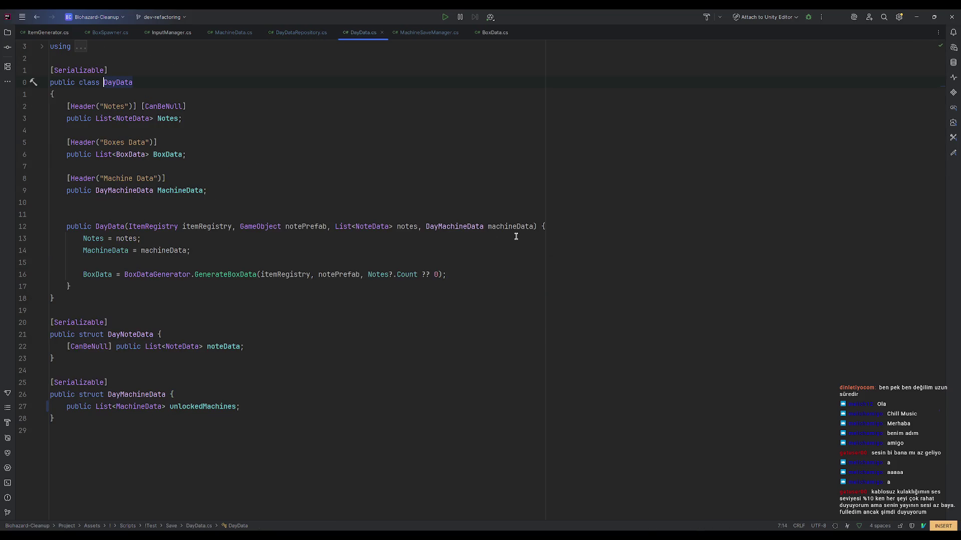
double_click(485, 229)
key(BackSpace)
text(List<)
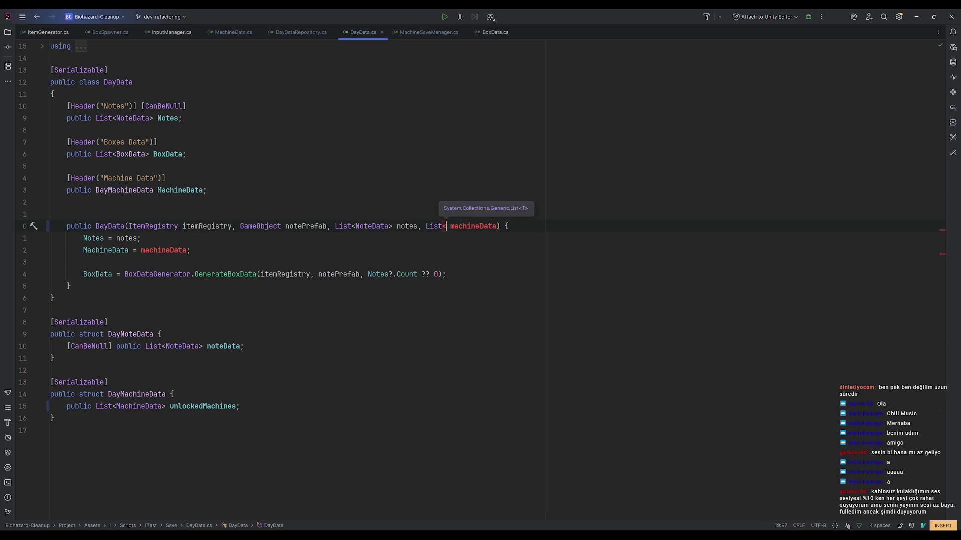
text(string)
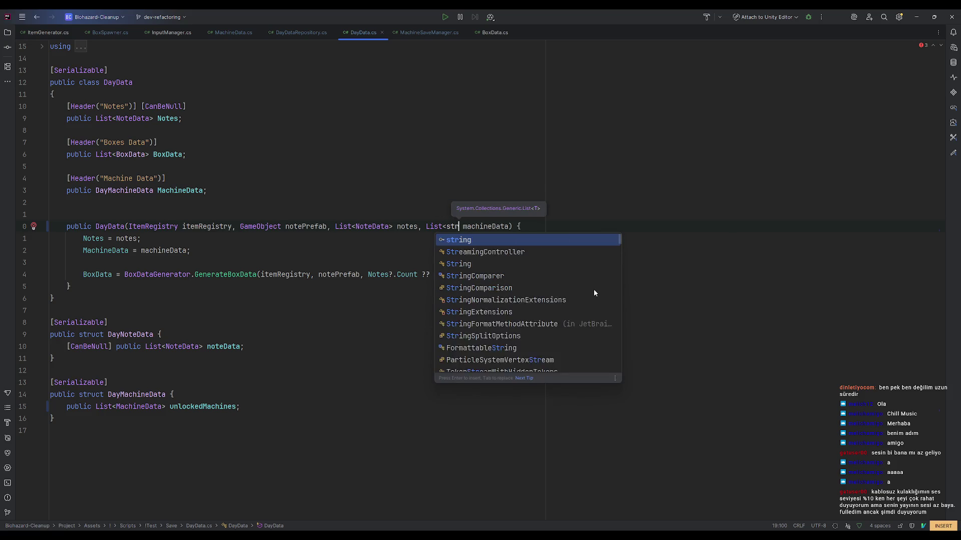
text(>)
click(320, 32)
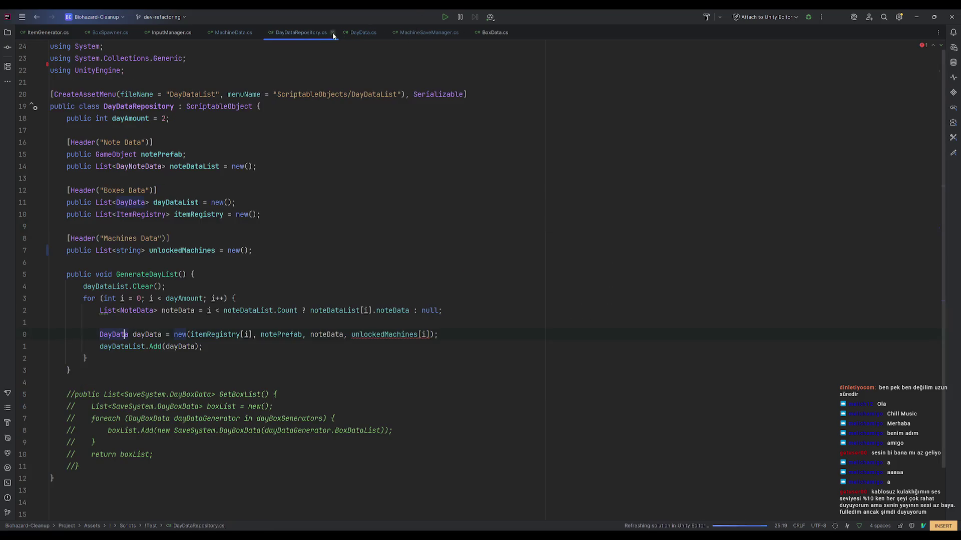
Retype the unlockedMachines[i] index expression in DayDataRepository.
click(430, 334)
key(BackSpace)
key(BackSpace)
key(BackSpace)
text([i])
key(Escape)
key(k)
key(k)
key(k)
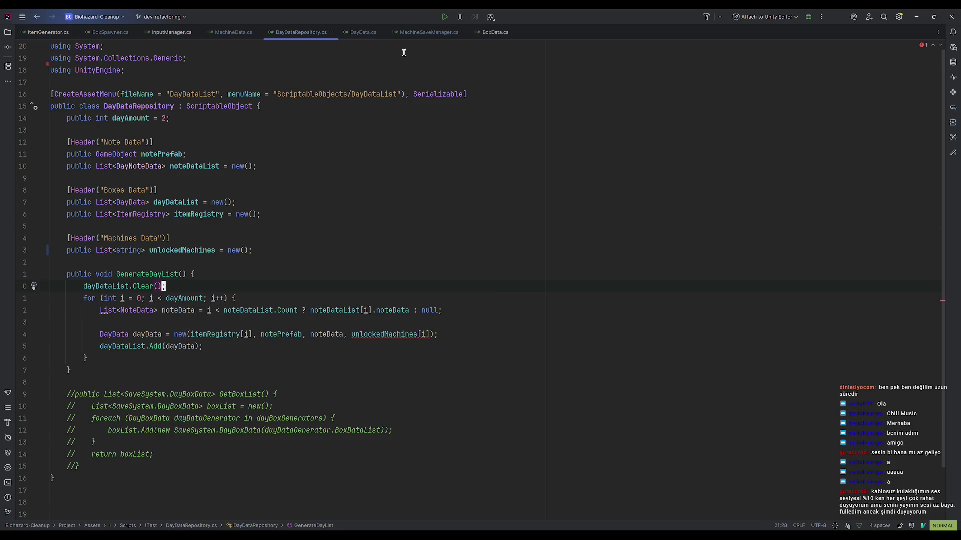
Undo the List<string> type changes in DayData.cs.
click(401, 35)
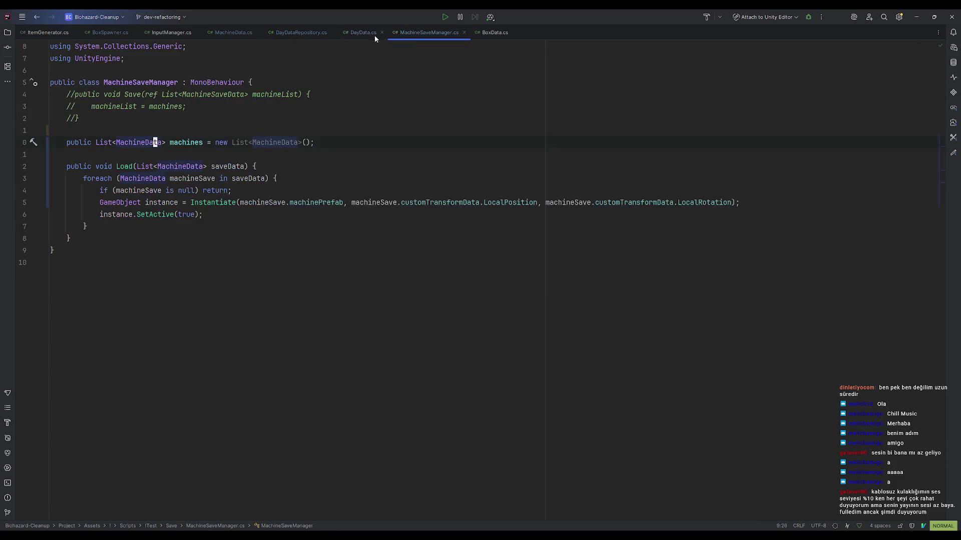
click(365, 31)
click(170, 411)
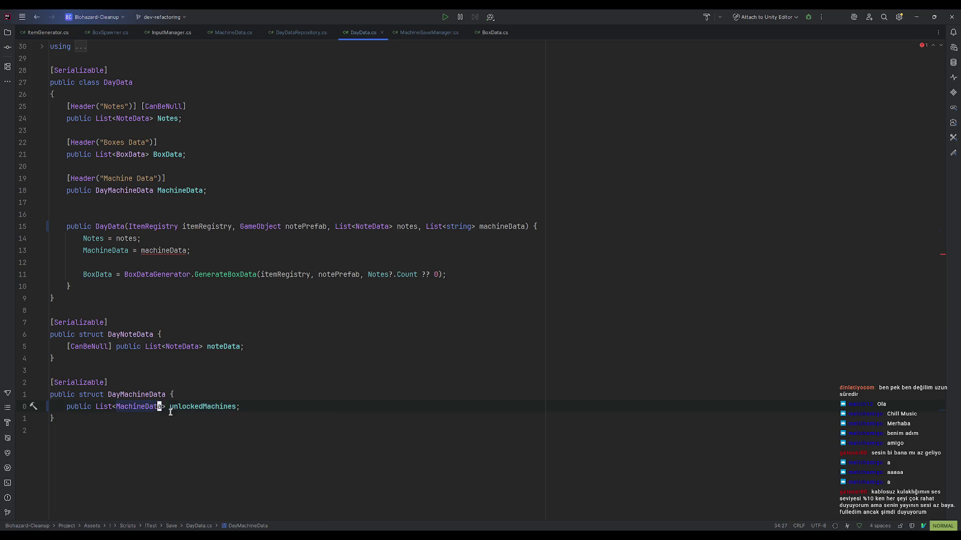
text(ciwstring)
click(265, 234)
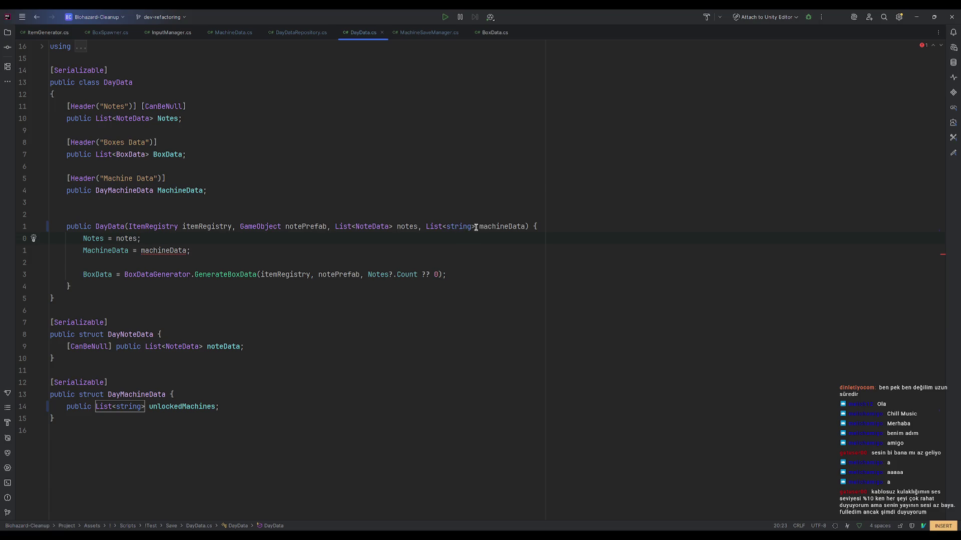
key(ctrl+z)
key(ctrl+z)
key(ctrl+z)
key(ctrl+z)
key(ctrl+z)
key(ctrl+z)
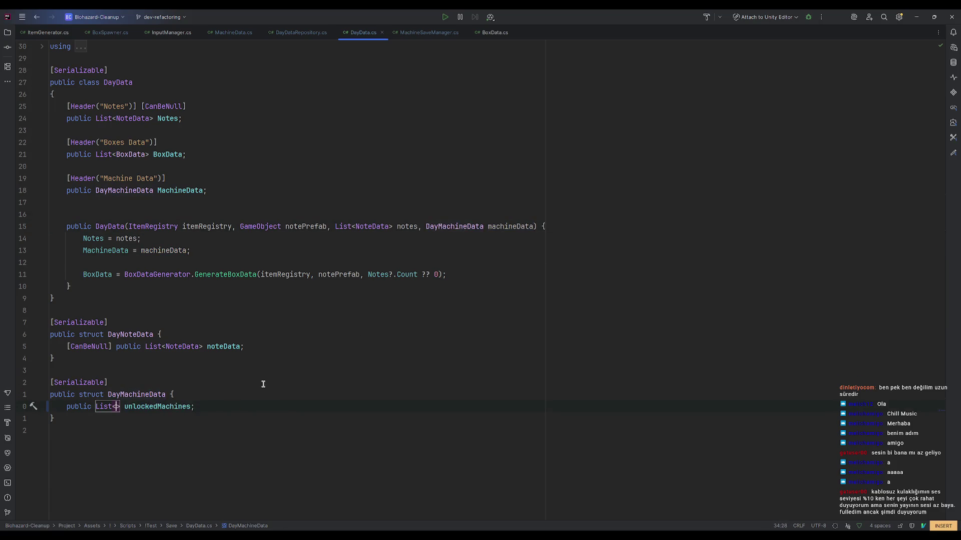
text(string)
key(Return)
Restore unlockedMachines in DayDataRepository to List<DayMachineData> via autocomplete.
click(316, 34)
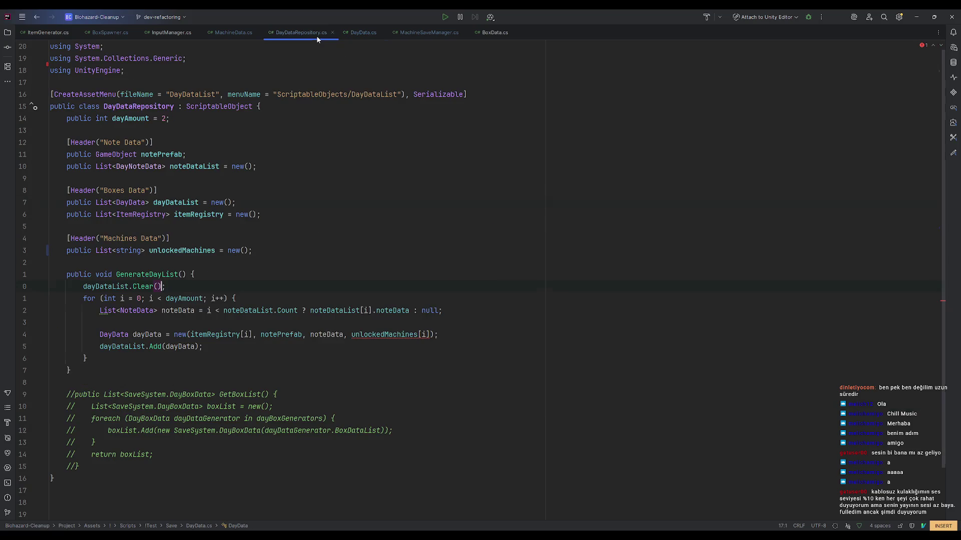
click(429, 334)
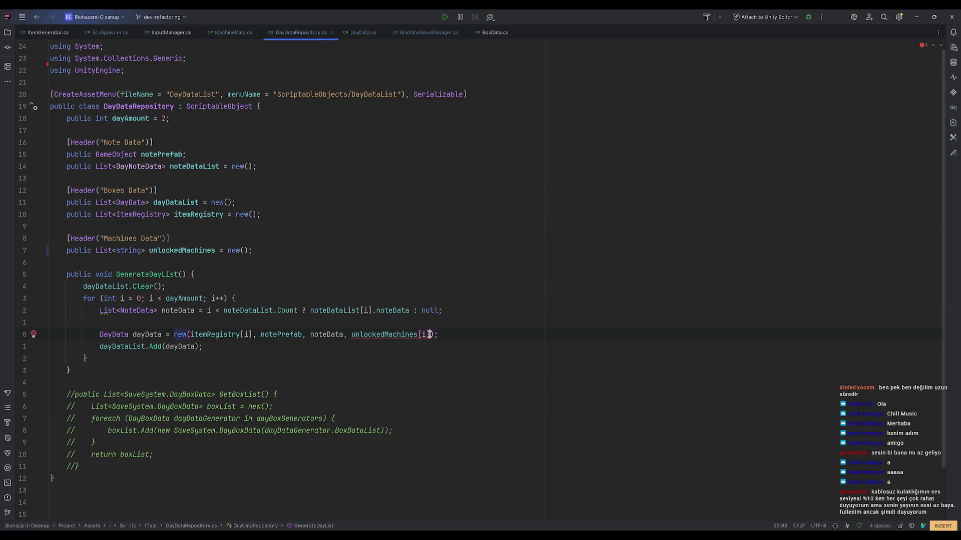
double_click(145, 250)
text(Machin)
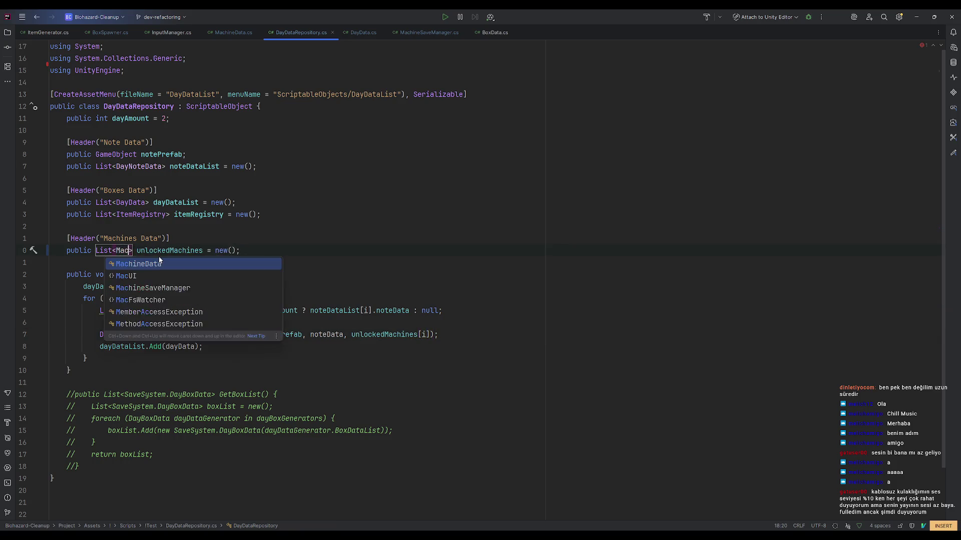
key(BackSpace)
key(BackSpace)
key(BackSpace)
text(DayM)
key(Return)
click(455, 346)
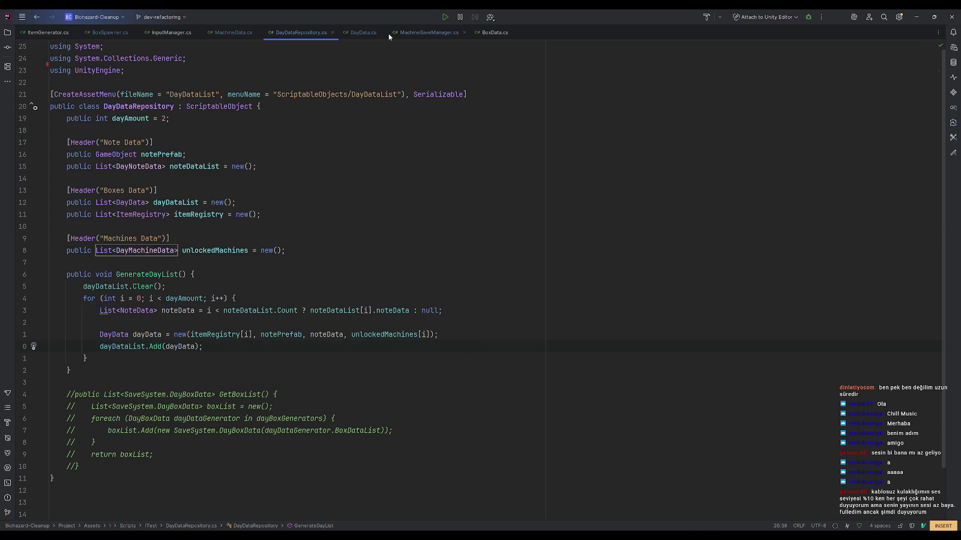
click(418, 35)
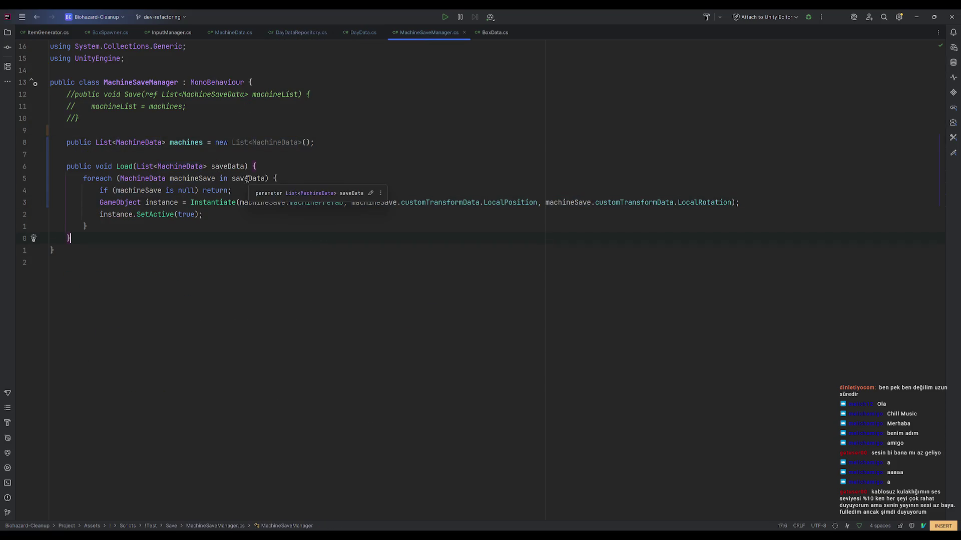
Remove the machineSave null check and leftover empty line from Load's foreach loop.
click(236, 190)
key(Escape)
key(d)
key(d)
key(k)
key(shift+a)
key(Return)
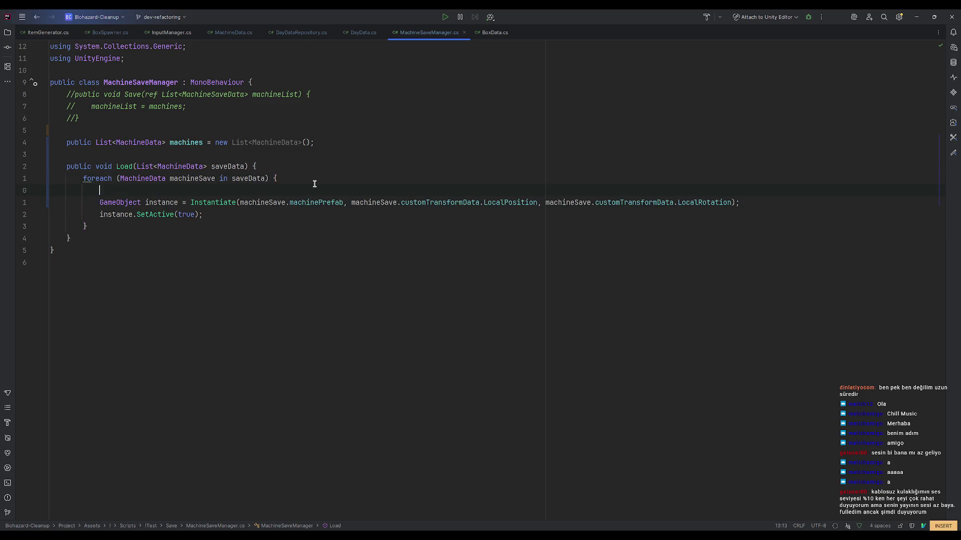
text(i)
key(BackSpace)
text(i)
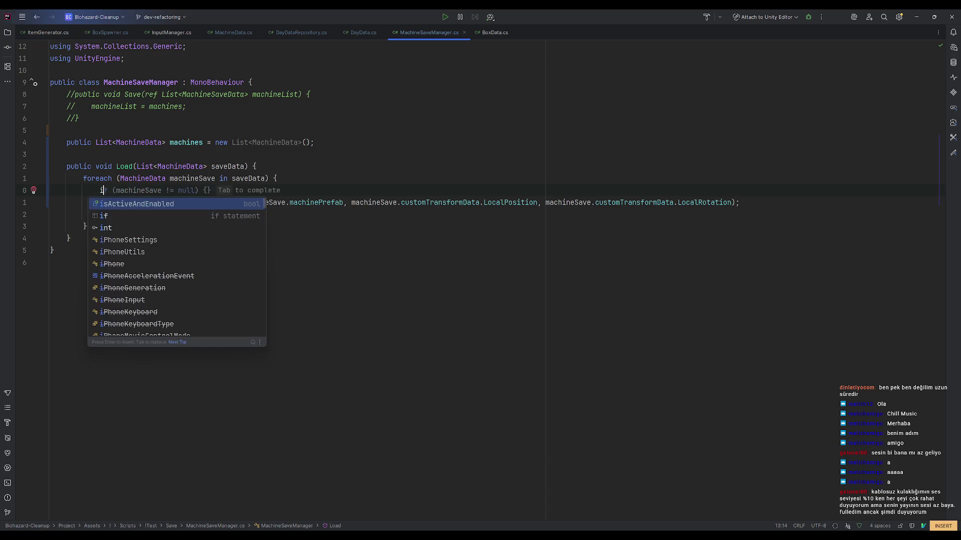
key(Escape)
key(BackSpace)
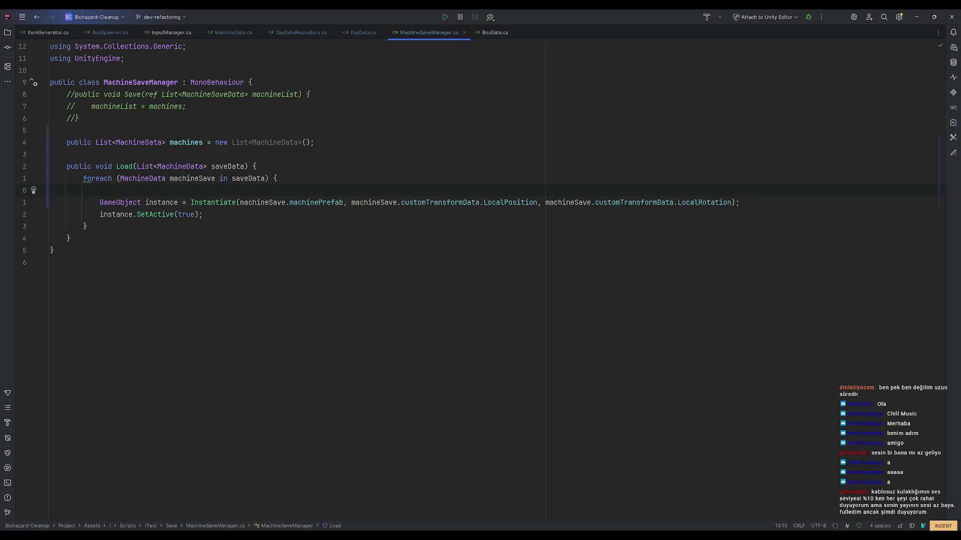
key(Escape)
key(d)
key(d)
click(378, 254)
click(267, 192)
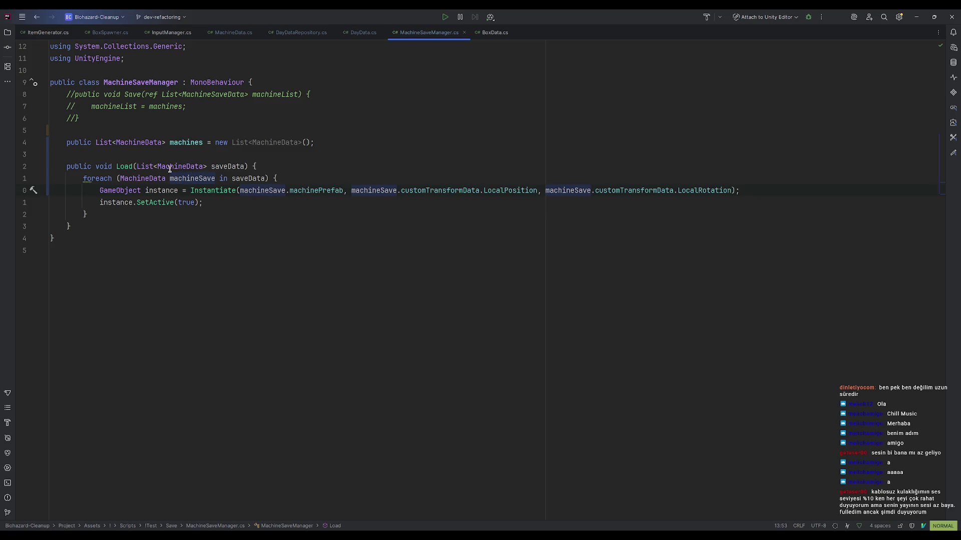
Find where Load is called and check the unlockedMachines argument in SaveManager.cs.
right_click(123, 167)
click(170, 218)
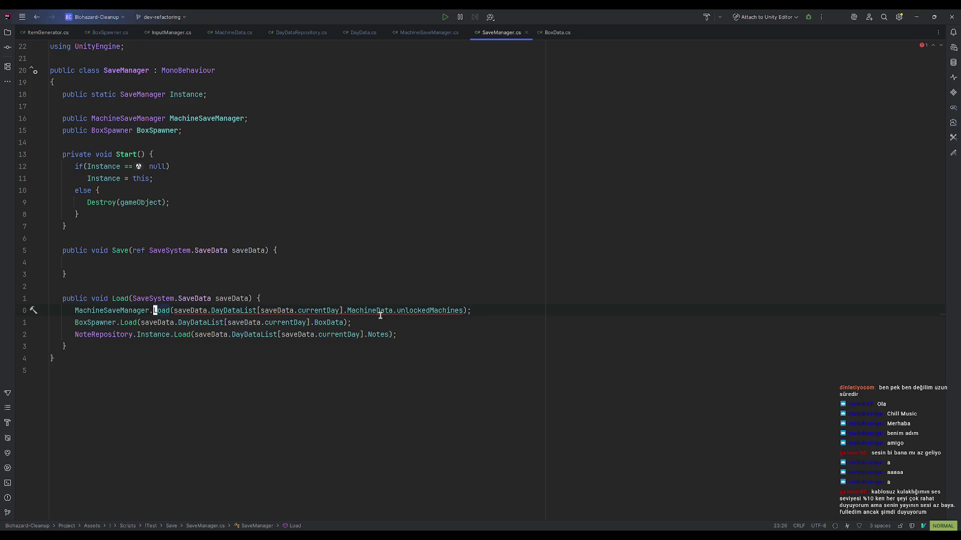
click(460, 312)
click(450, 33)
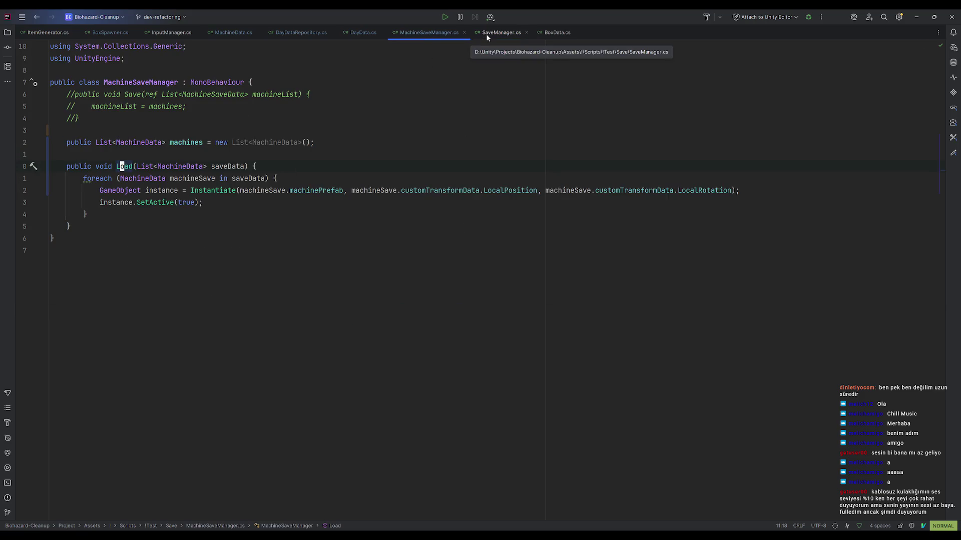
click(485, 33)
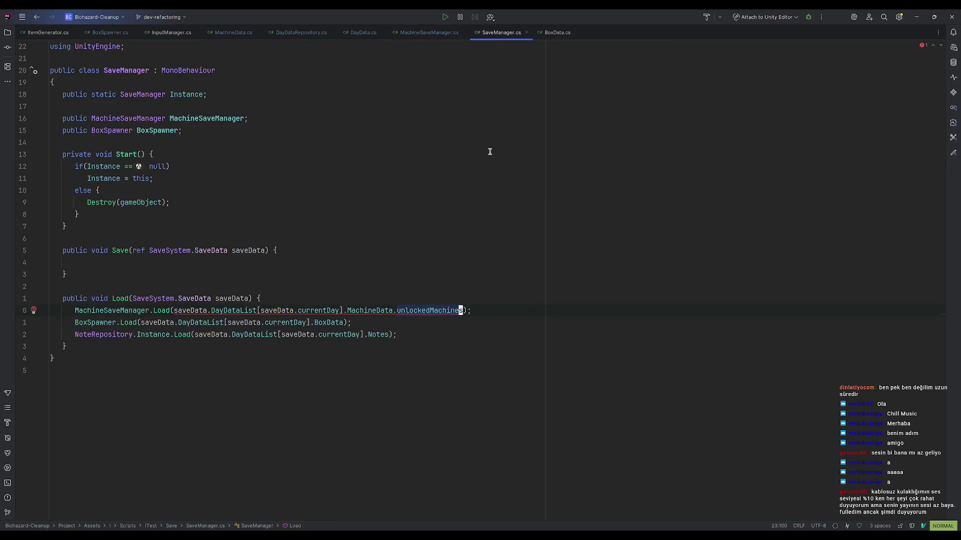
click(429, 32)
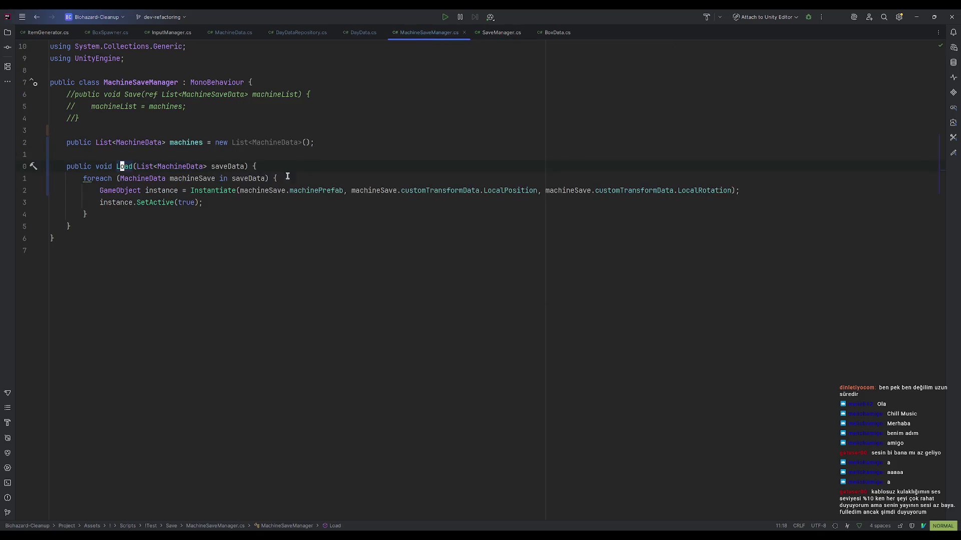
Change Load's list parameter element type to string.
double_click(200, 172)
text(string)
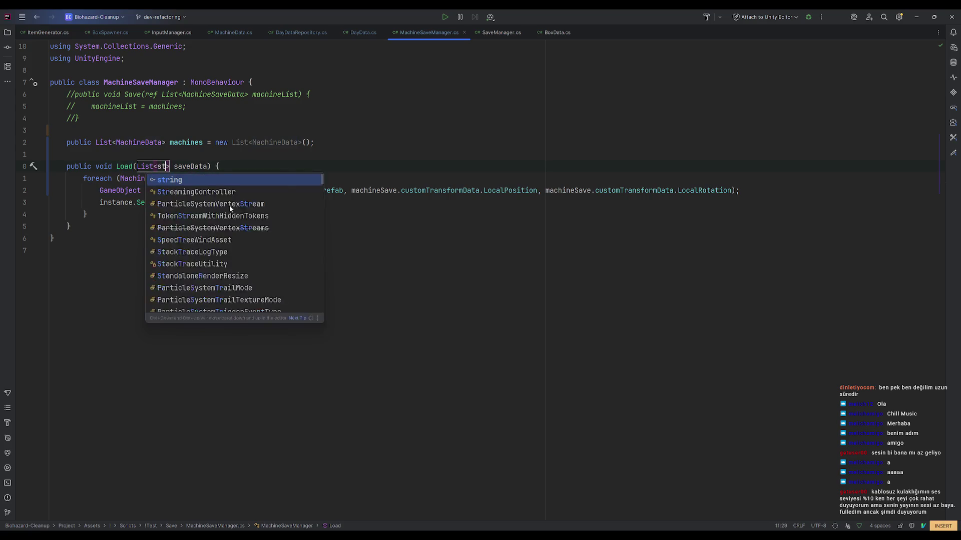
key(Escape)
click(490, 33)
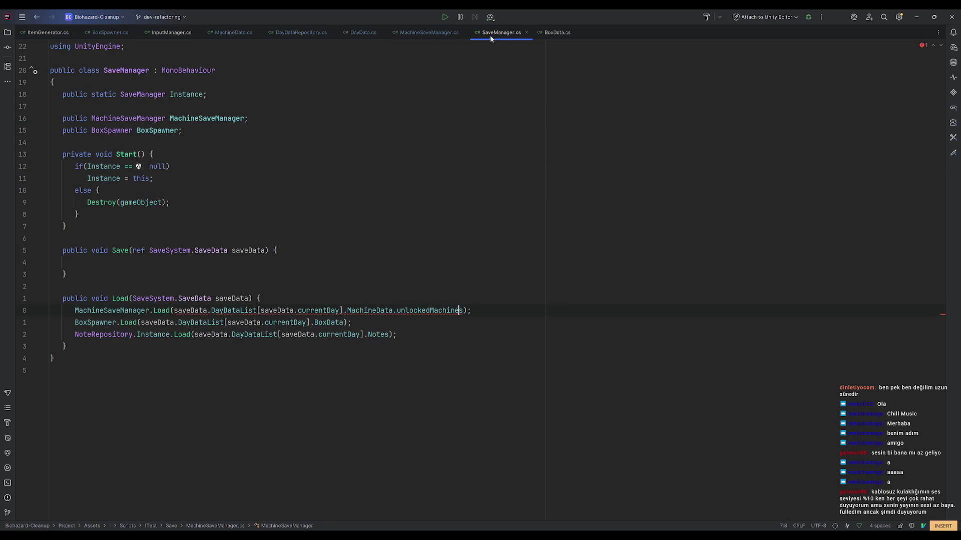
click(436, 32)
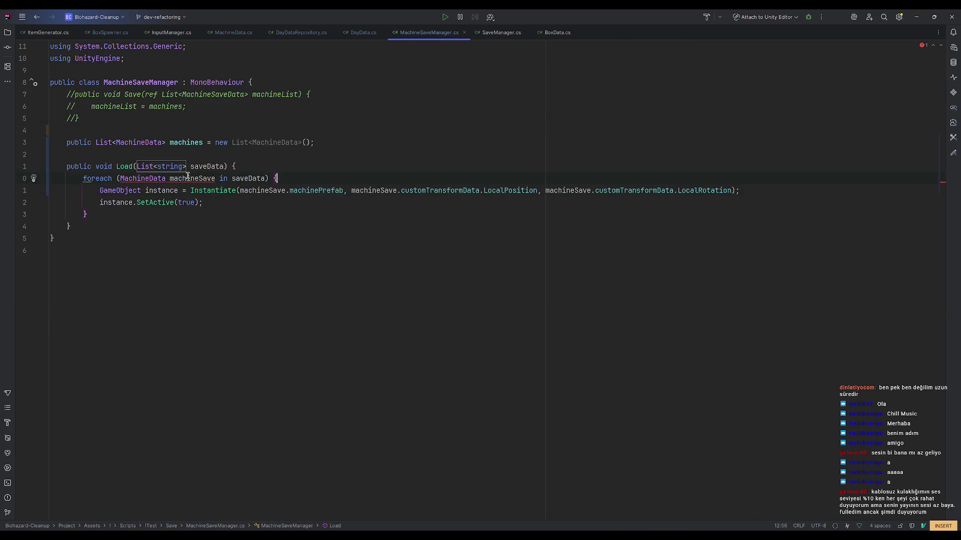
Make the foreach loop variable a string named machineName.
double_click(165, 179)
text(string)
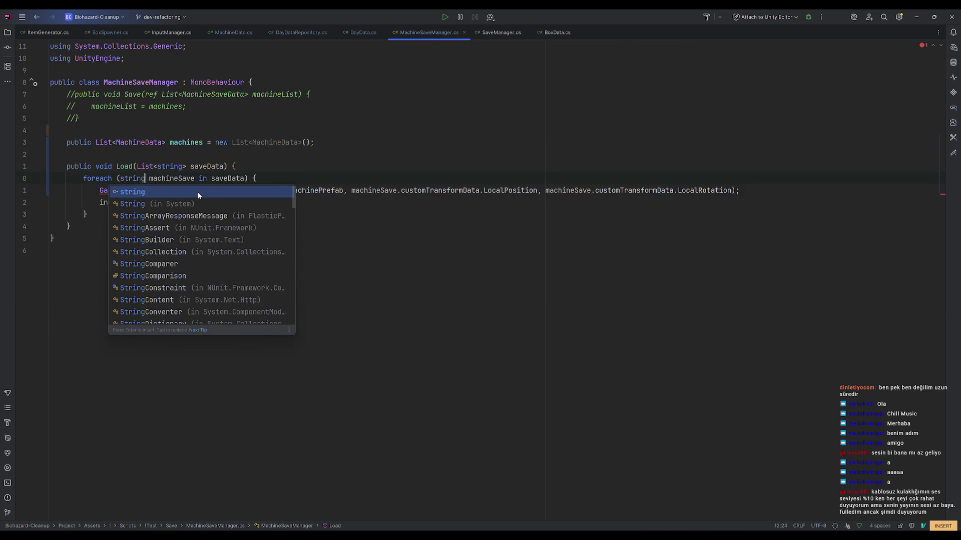
click(196, 183)
click(322, 178)
double_click(171, 179)
key(BackSpace)
text(machineName)
click(267, 178)
Add 'MachineData machineSave = machines.Find(m => m.Name == machineName)' inside the loop.
key(Return)
text(machine)
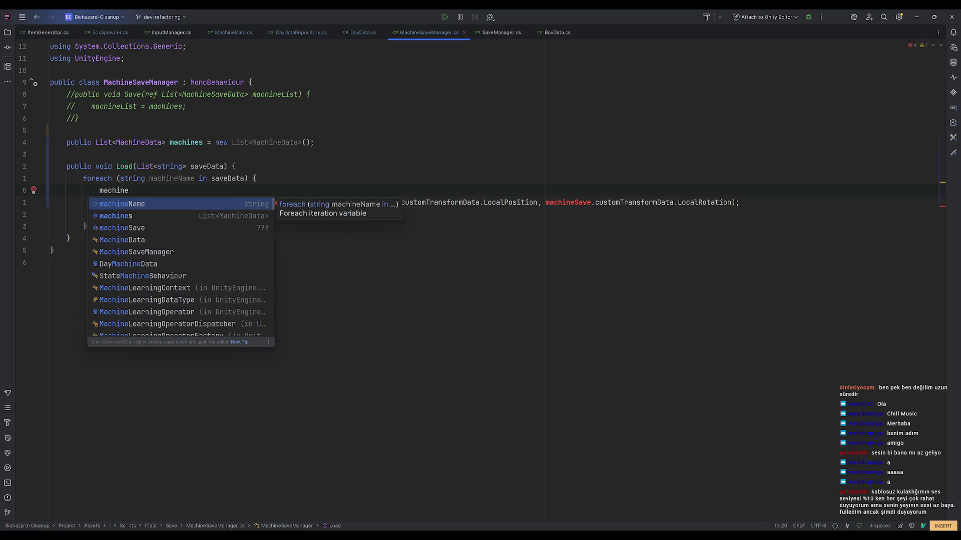
text(Sa)
key(Return)
key(ctrl+BackSpace)
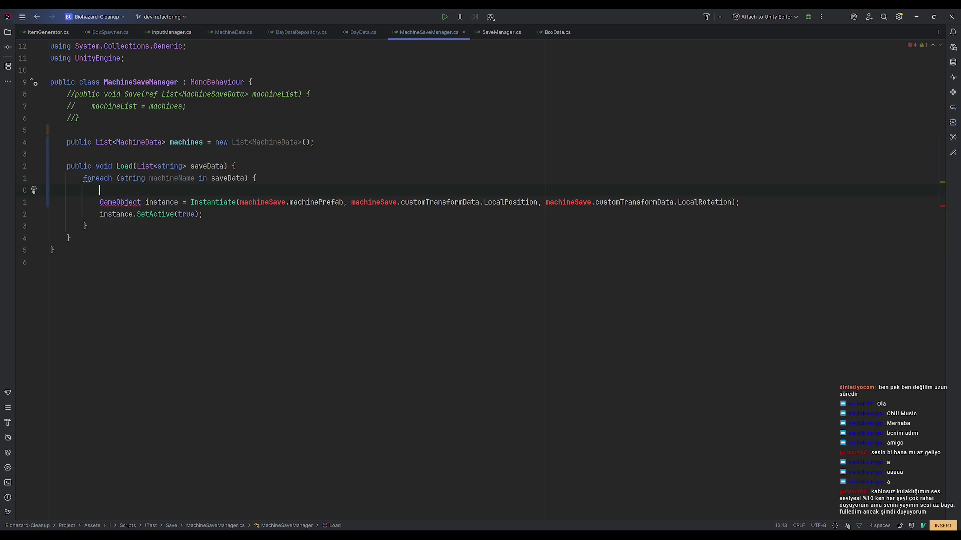
text(MachineData)
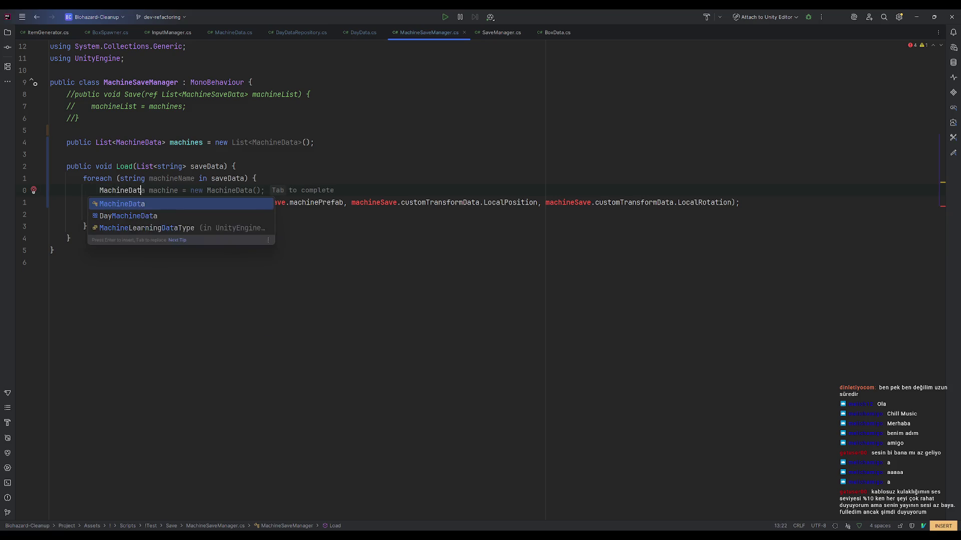
text( machineSave)
key(Return)
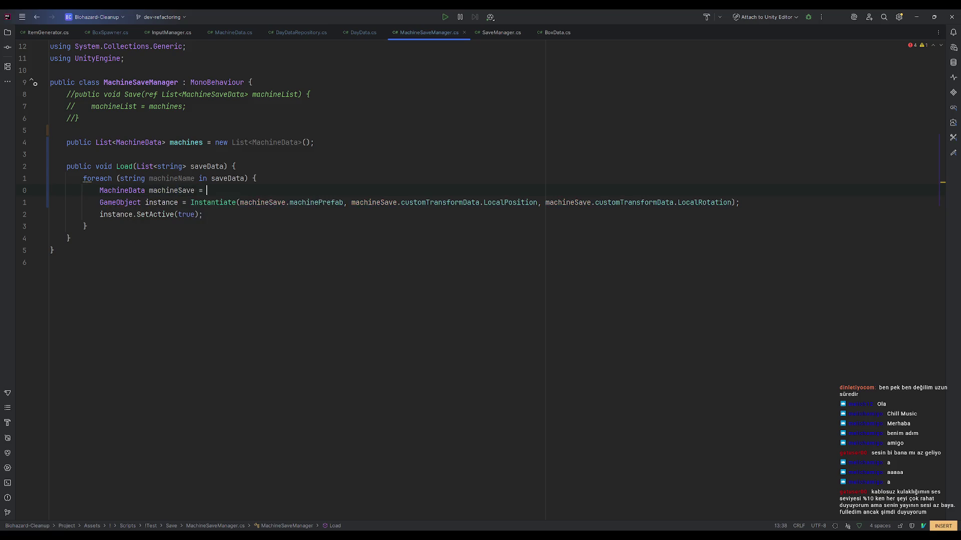
text(= )
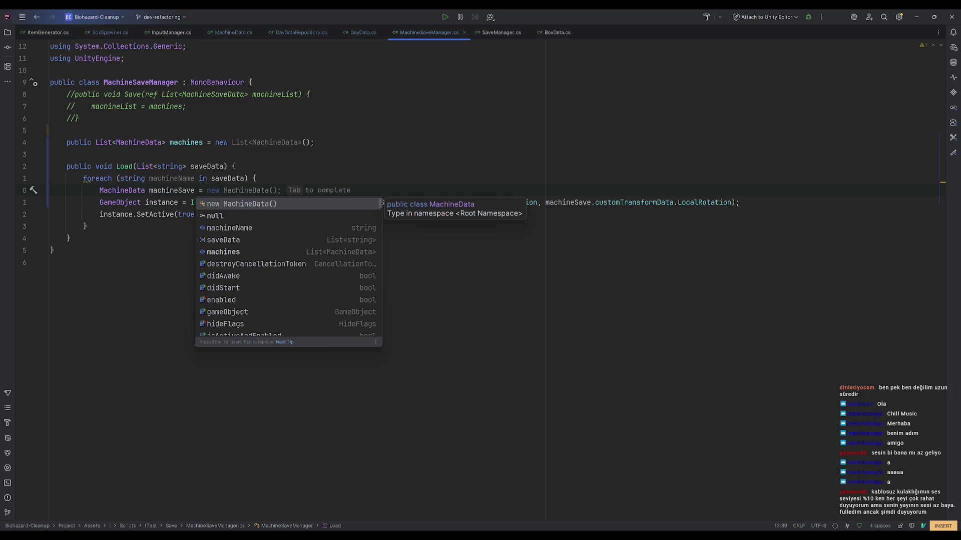
text(machi)
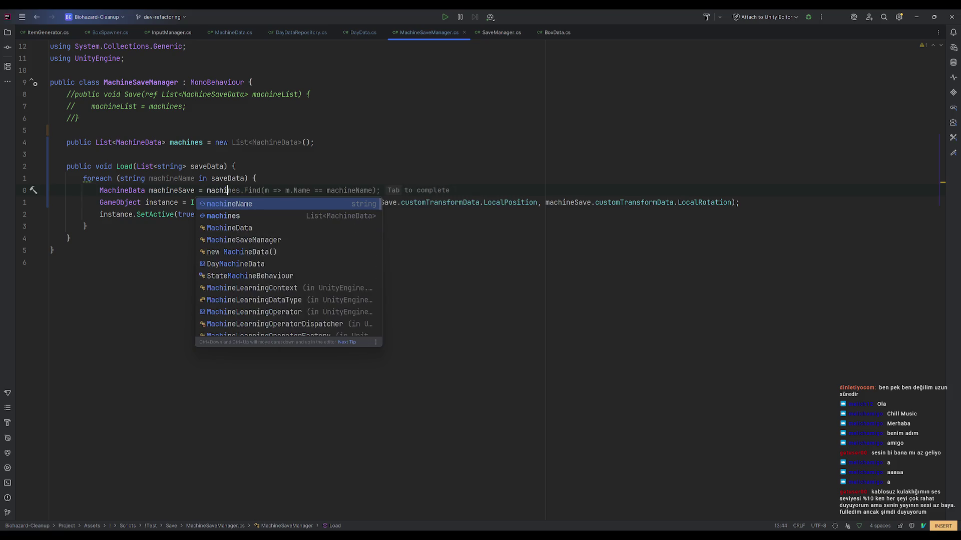
text(nes.F)
key(Return)
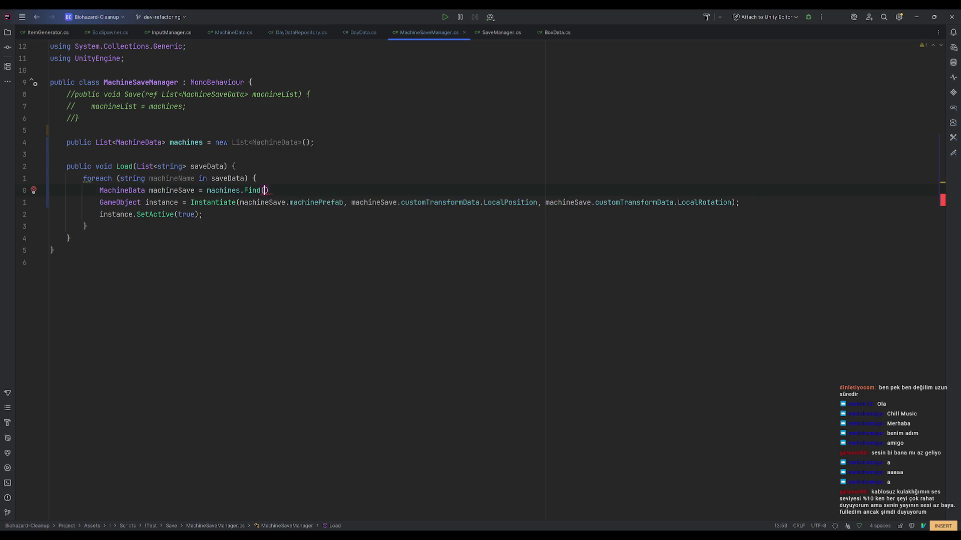
key(BackSpace)
key(BackSpace)
key(BackSpace)
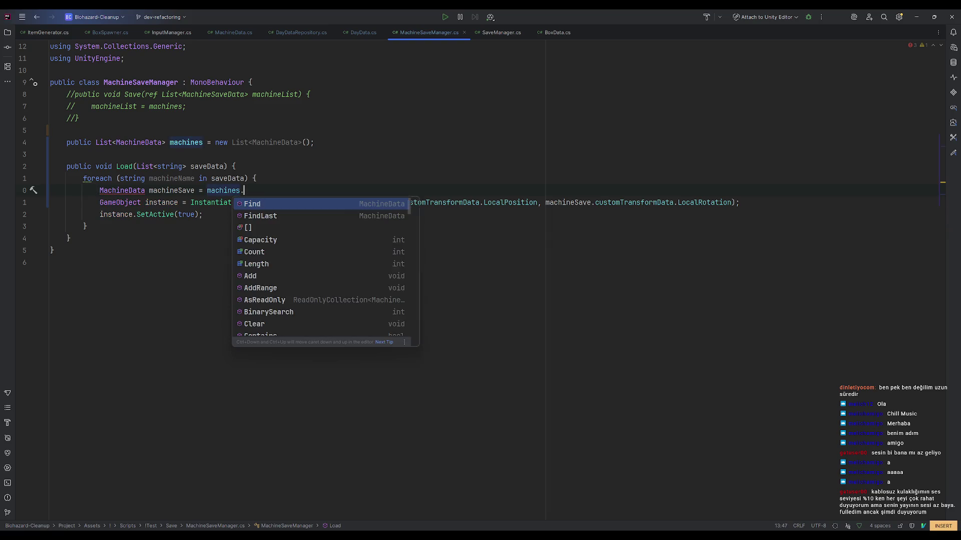
key(Tab)
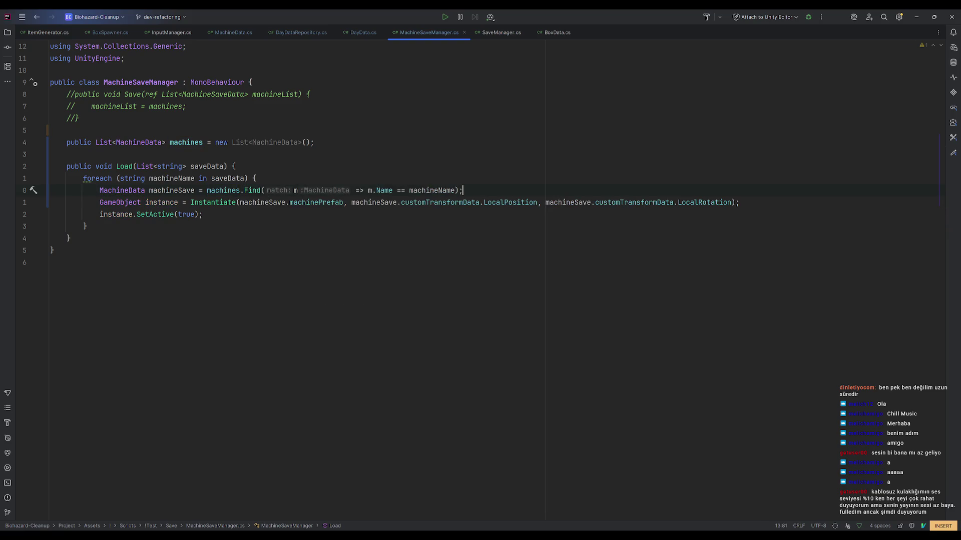
Minimize Rider to return to the Unity Editor.
click(356, 160)
click(356, 214)
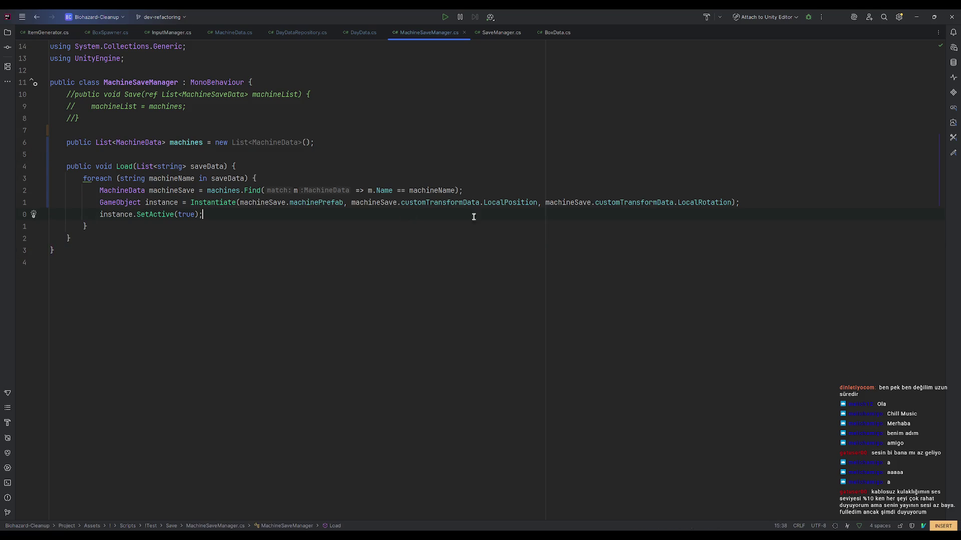
click(913, 17)
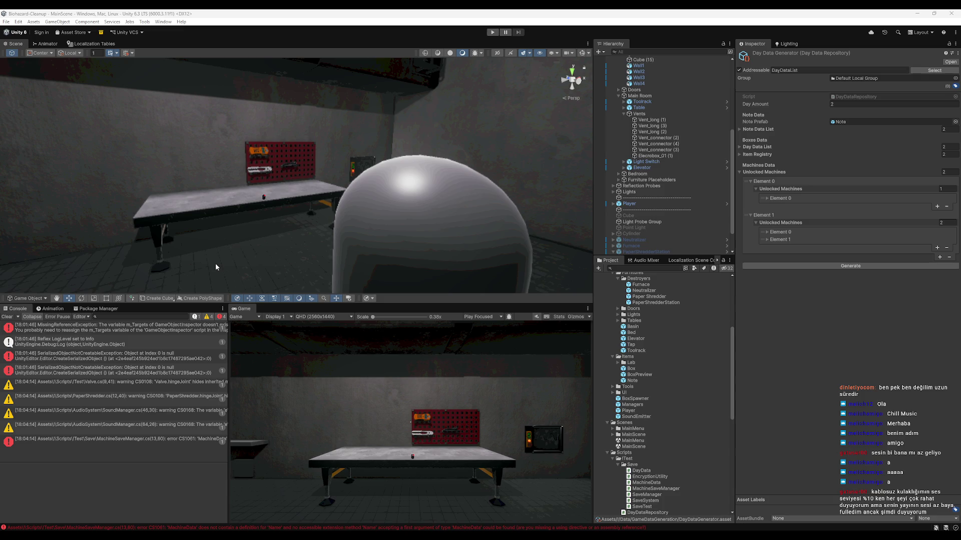
Clear the Console, fix the Name compile error in Rider, and begin editing the first unlocked machine.
click(3, 318)
double_click(43, 330)
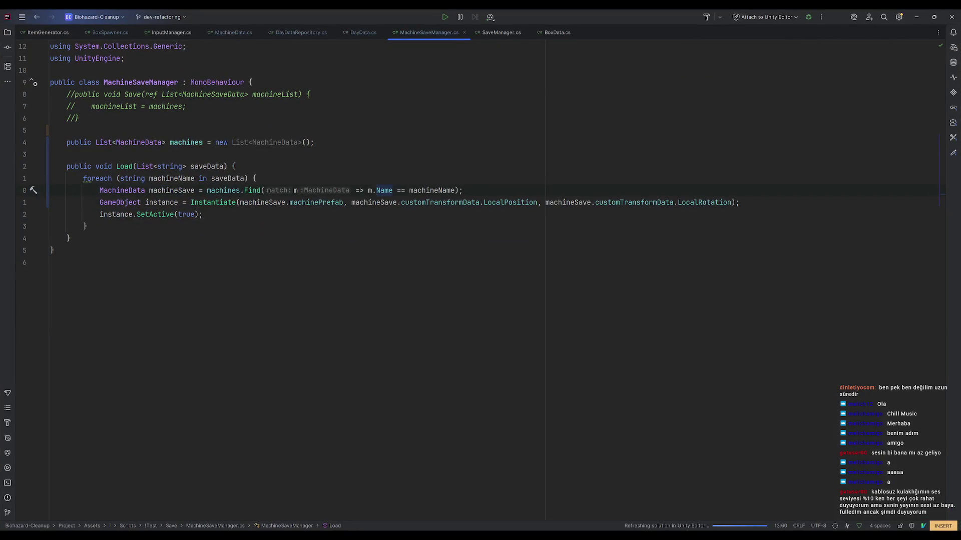
click(916, 18)
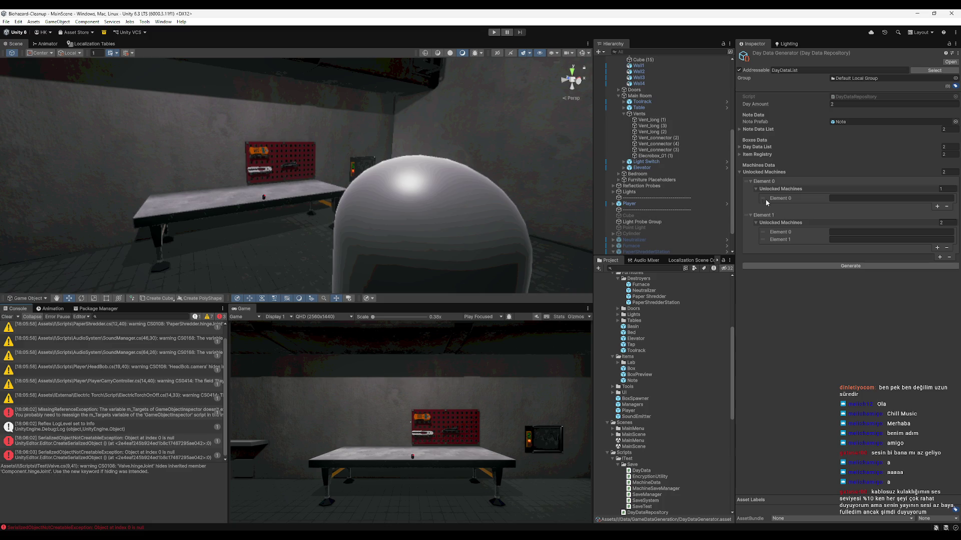
click(845, 200)
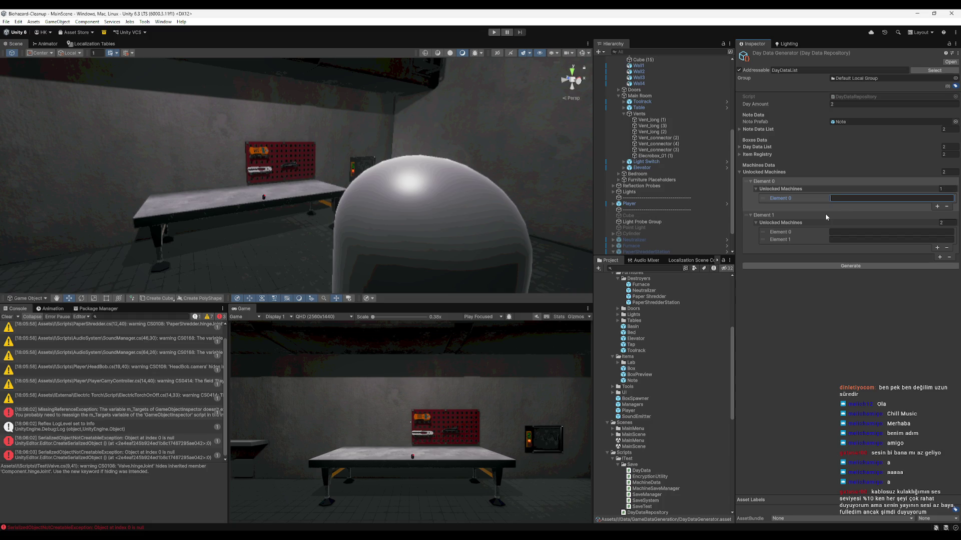
Give the first day unlocked machines PaperShredder, Furnace and Neutralizer.
text(PaperShedder)
click(937, 207)
click(904, 206)
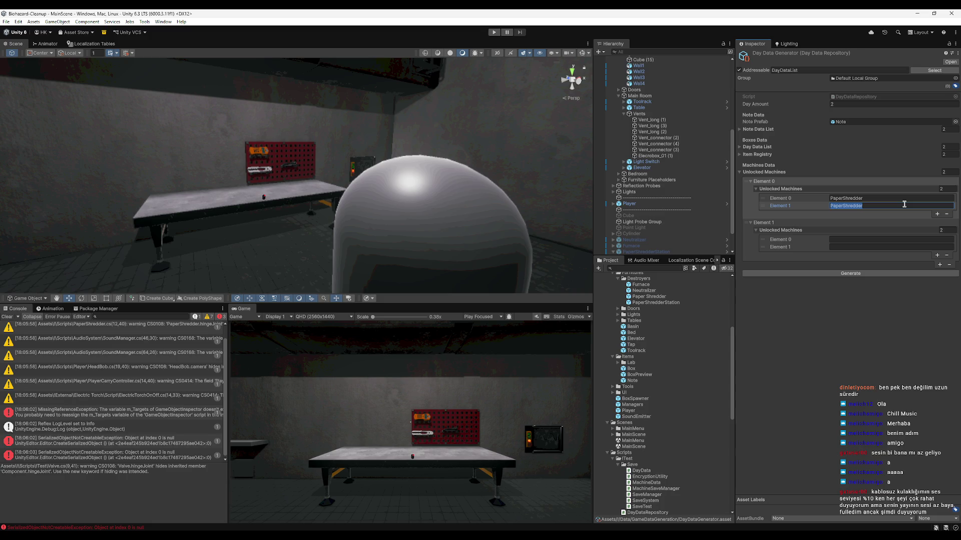
key(BackSpace)
text(Furnace)
click(936, 214)
click(933, 212)
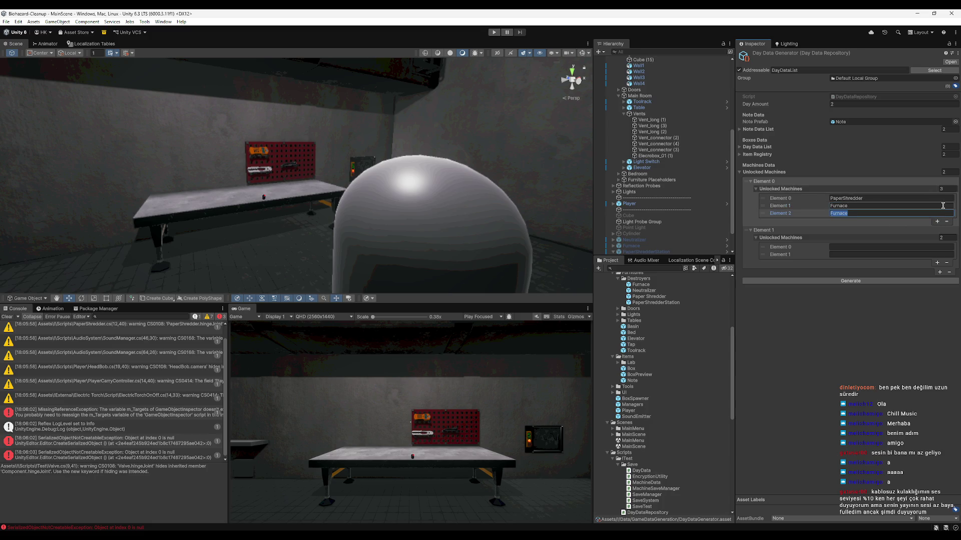
text(Neutralizer)
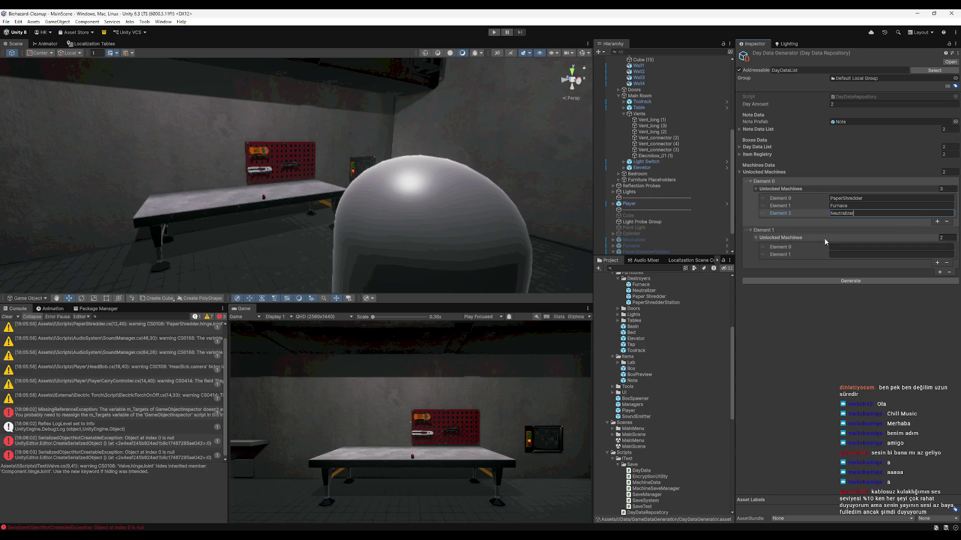
Replace the second day entry with a new copy of the first day.
click(824, 235)
click(950, 247)
click(939, 231)
click(755, 233)
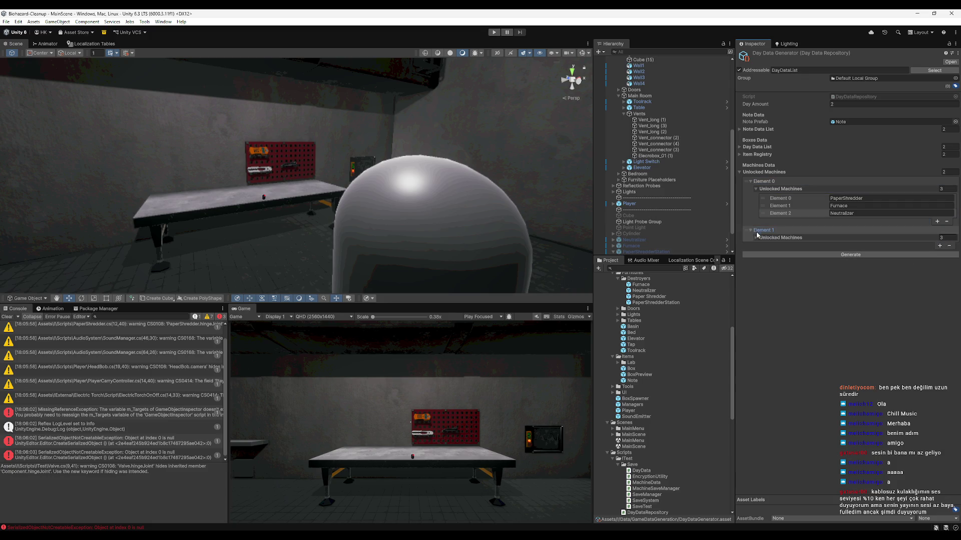
click(756, 238)
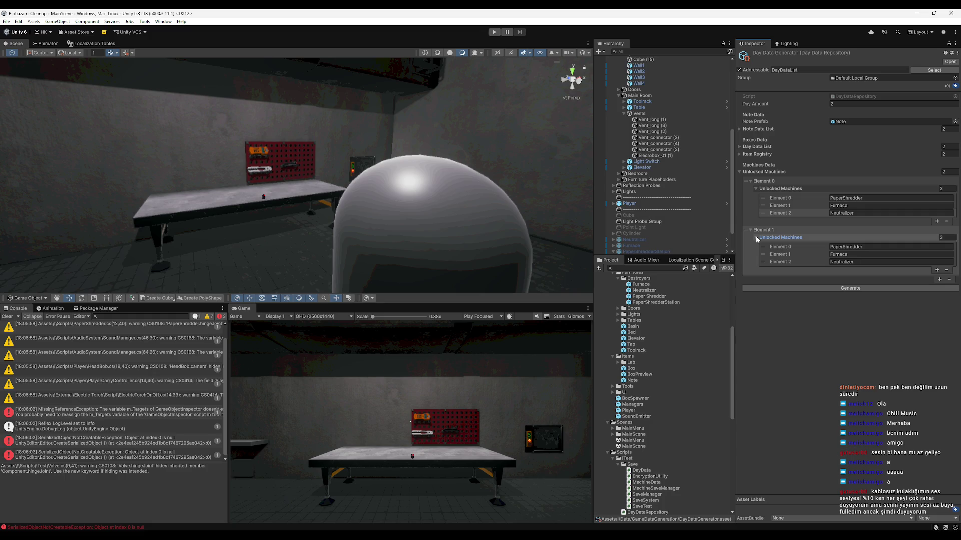
click(755, 237)
scroll(672, 115, up, 2)
Rename the Save object to 'Save Manager'.
scroll(669, 107, up, 5)
click(652, 100)
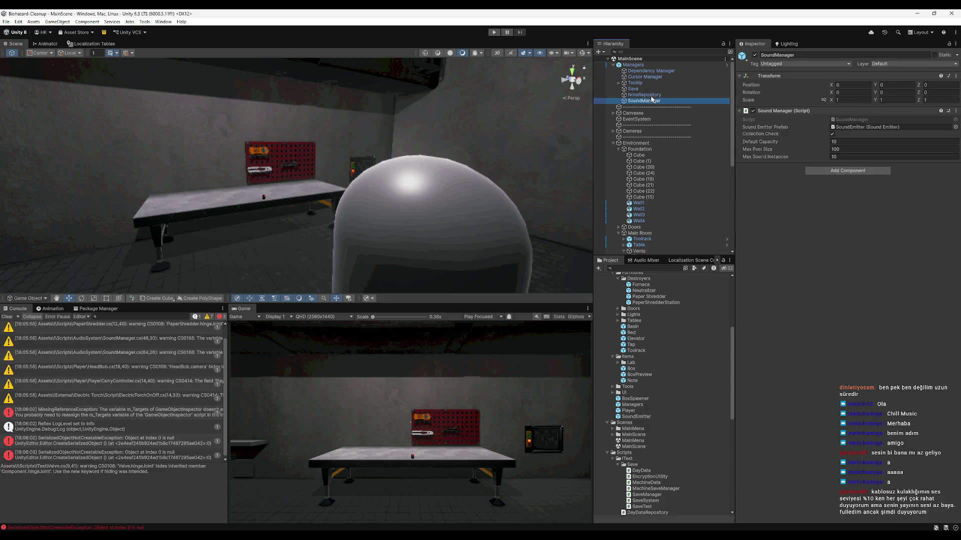
click(650, 95)
click(653, 89)
click(806, 54)
text(Manager)
key(Return)
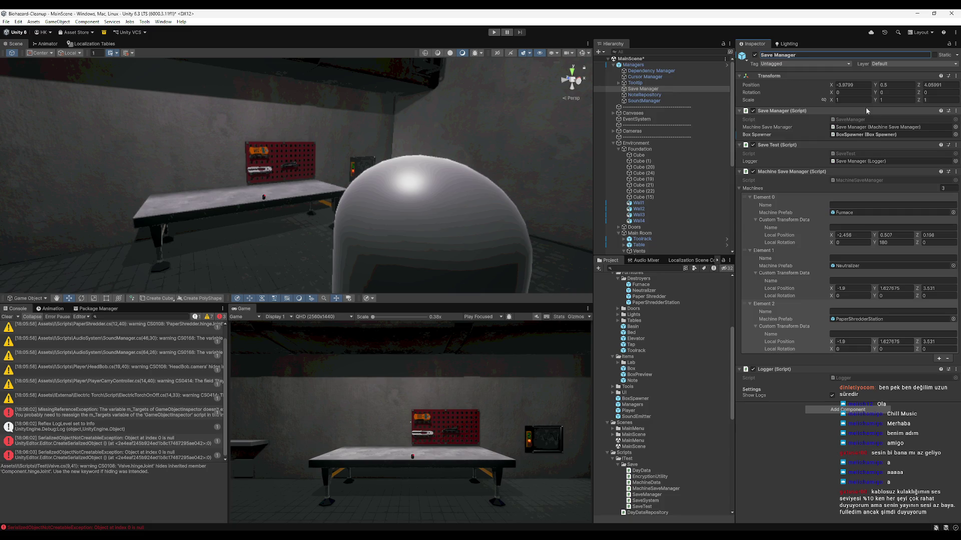
Name the three Machines entries Furnace, Neutralizer and PaperShredder, collapsing their transform data.
click(875, 204)
text(F)
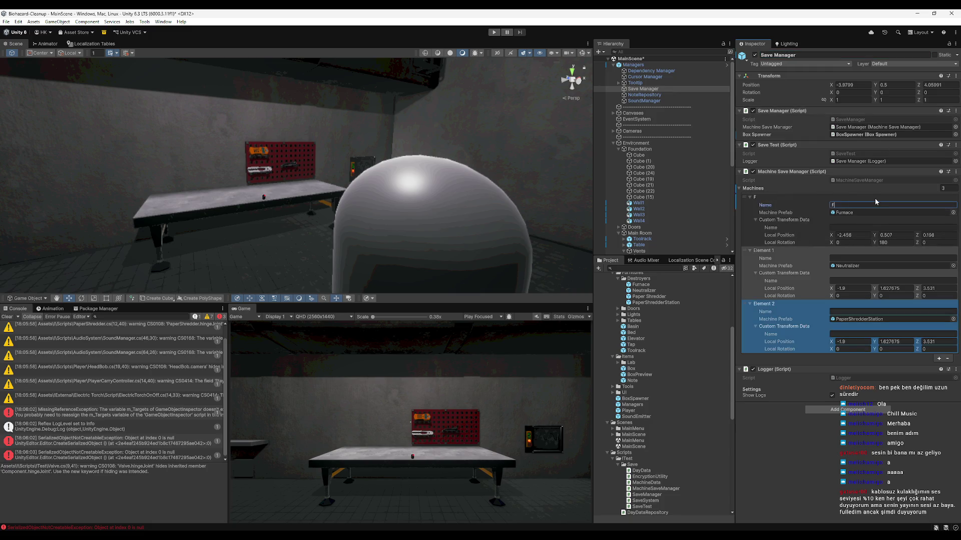
text(urnace)
click(761, 220)
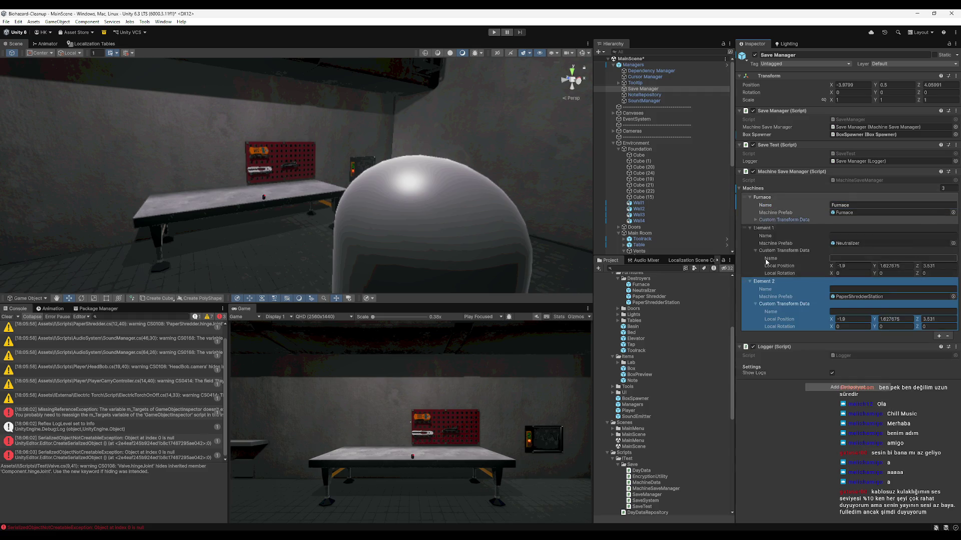
click(780, 250)
click(851, 235)
text(Neutralizer)
key(Tab)
text(PaperShredder)
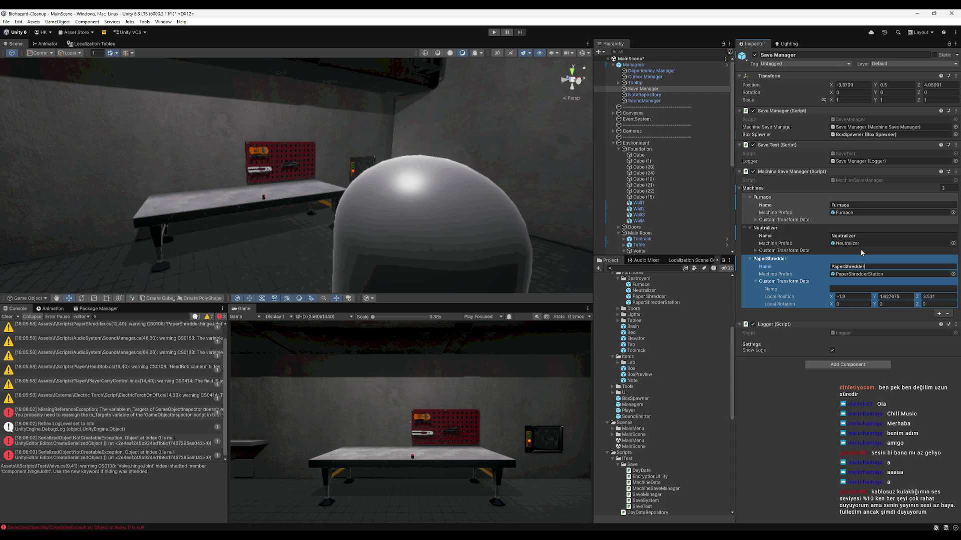
click(860, 248)
click(781, 305)
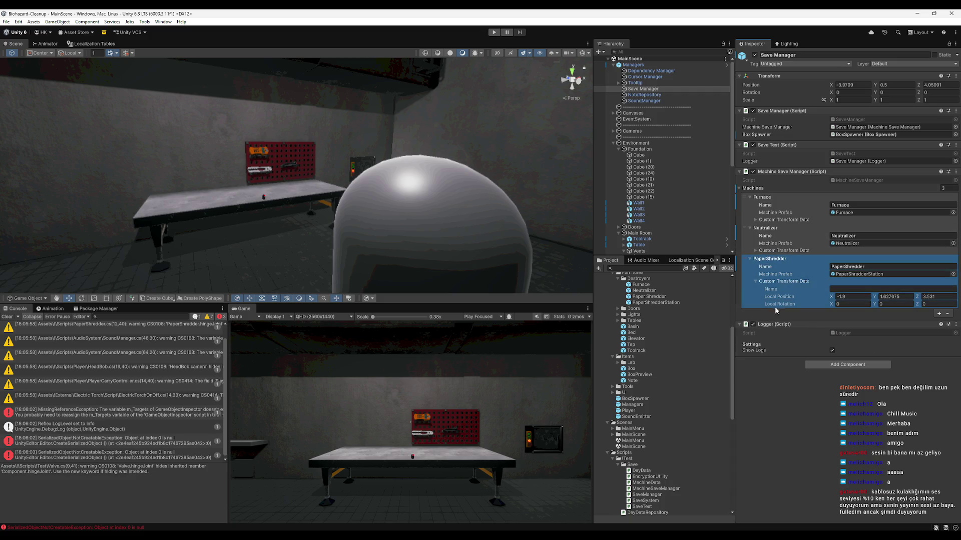
click(756, 281)
click(761, 368)
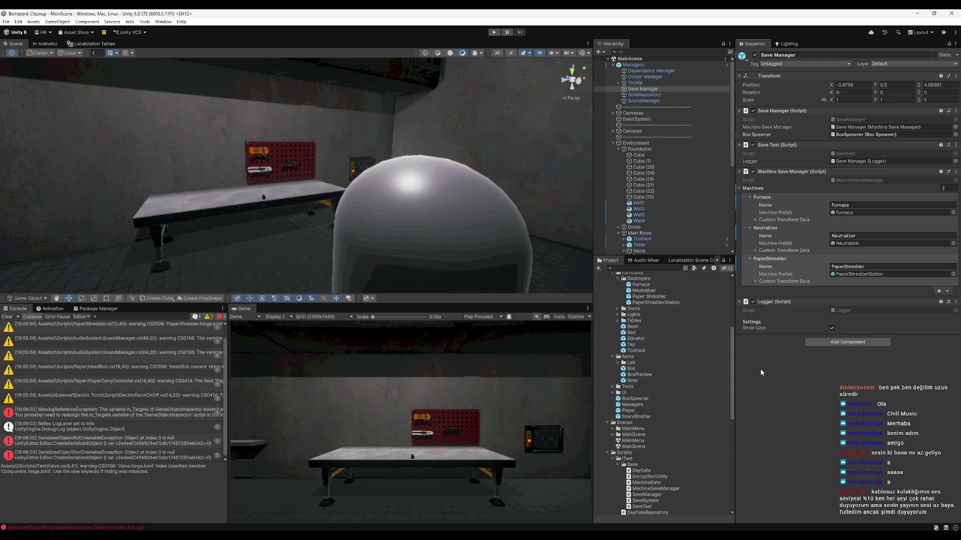
click(646, 64)
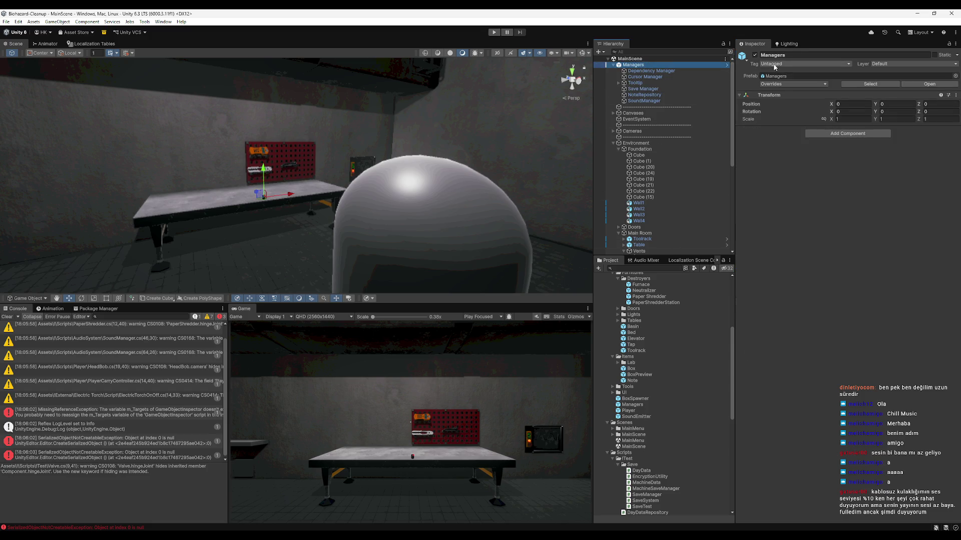
Apply all overrides on the Managers prefab and clear the Console.
click(781, 84)
click(847, 157)
click(7, 316)
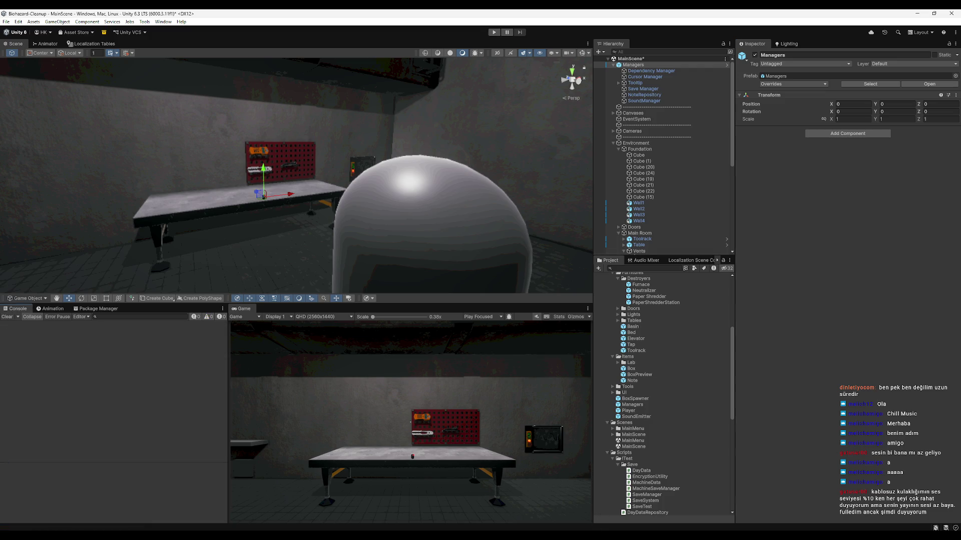
Delete the existing JSON save file from the saves folder in Explorer.
click(560, 530)
key(Delete)
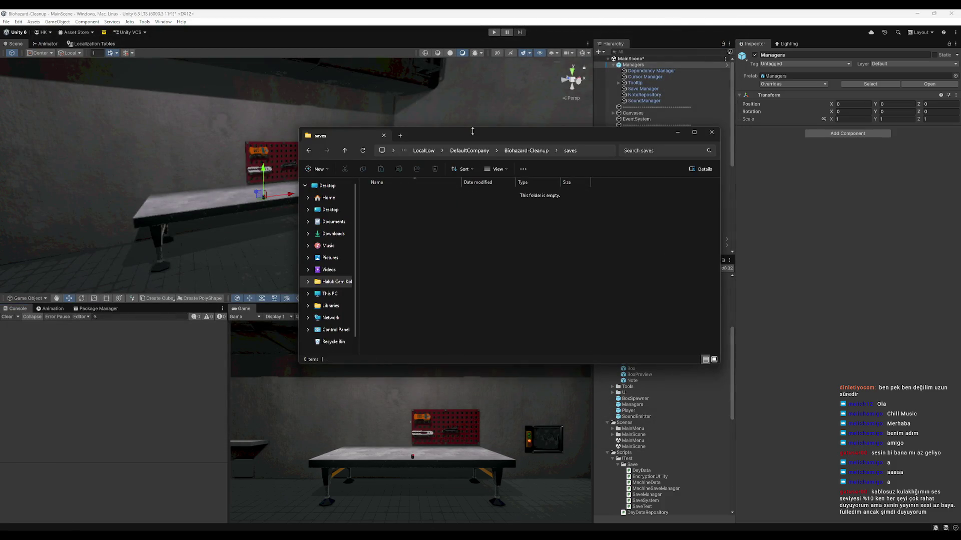
click(767, 294)
Save MainScene, open the MainMenu scene and enter play mode.
key(ctrl+s)
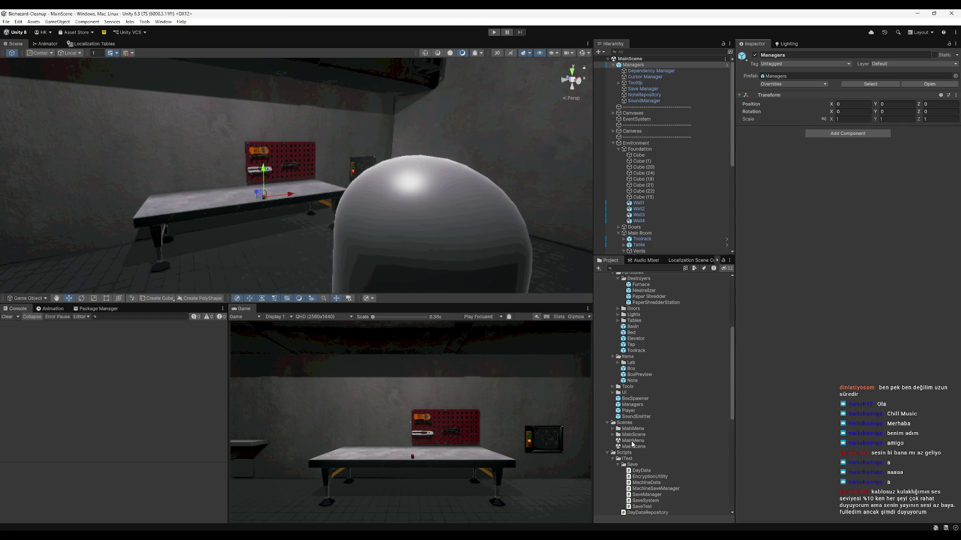
double_click(632, 441)
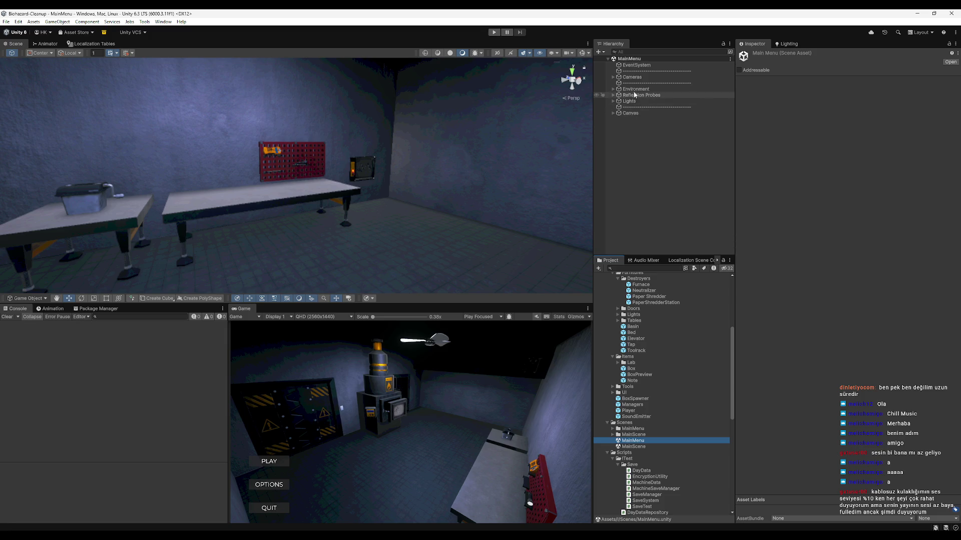
click(495, 33)
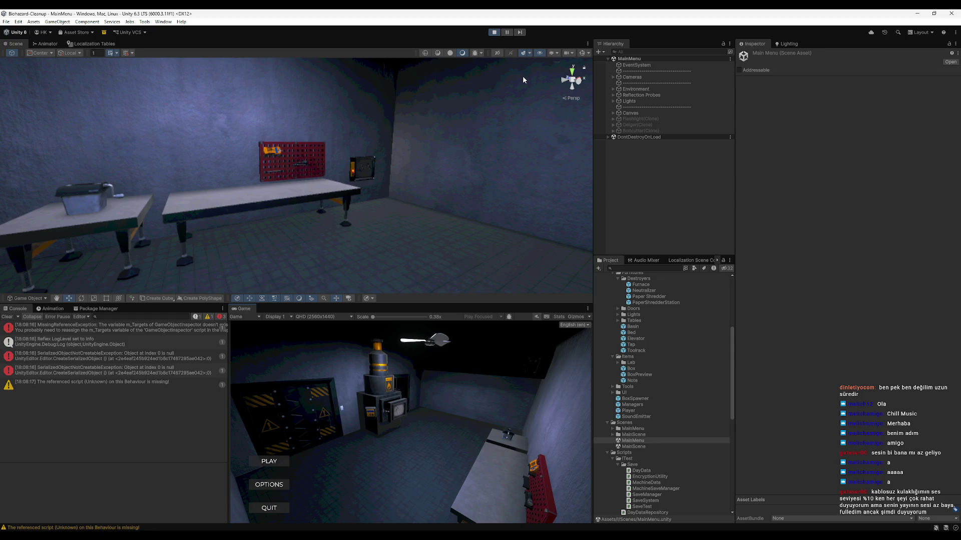
Create a new save named t1 in the first slot and load it.
click(264, 464)
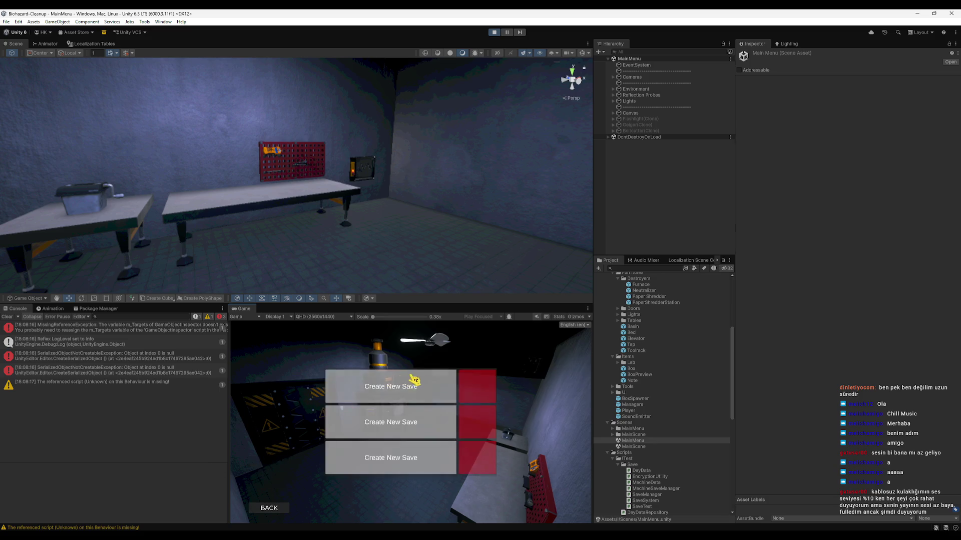
click(541, 379)
text(t1)
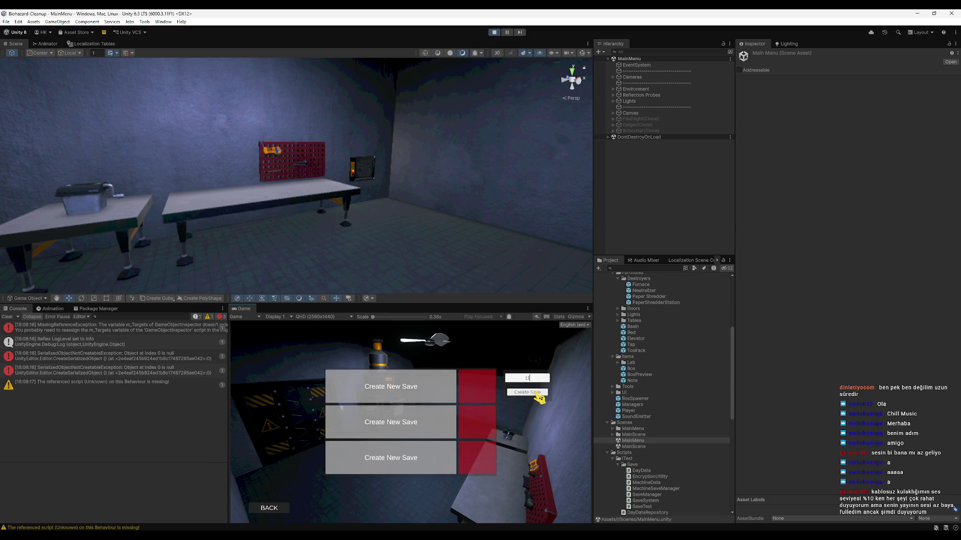
click(534, 393)
click(419, 390)
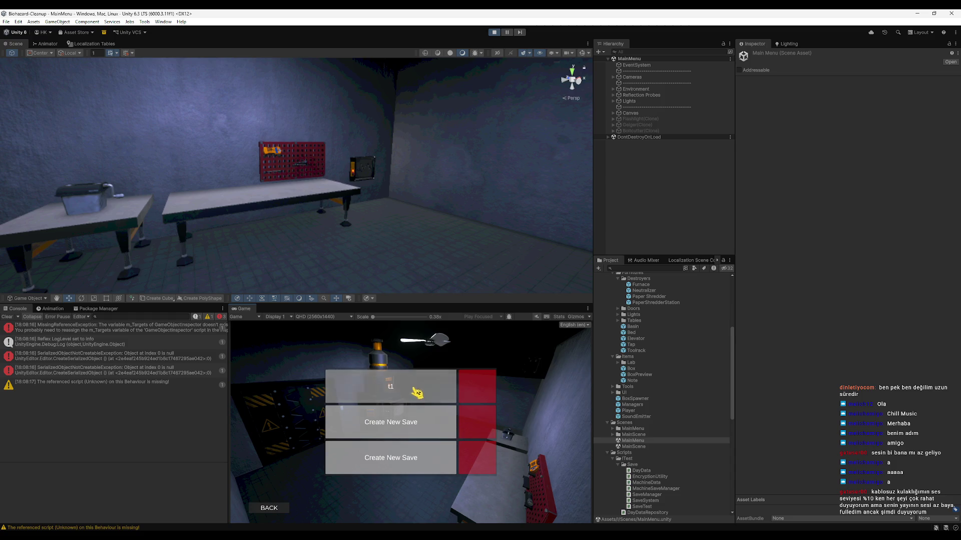
Walk around the lab toward the wall panel and furnace, then stop play mode.
key(w)
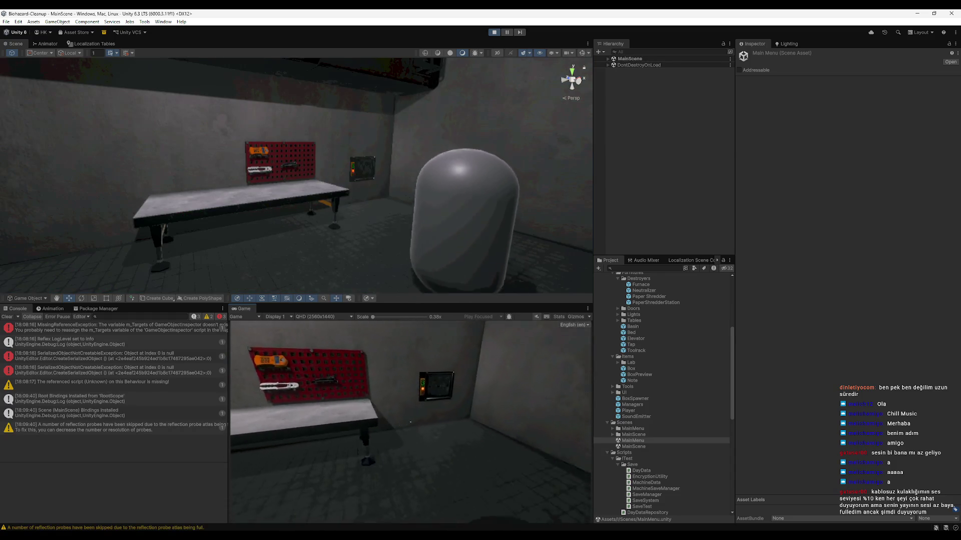
key(w)
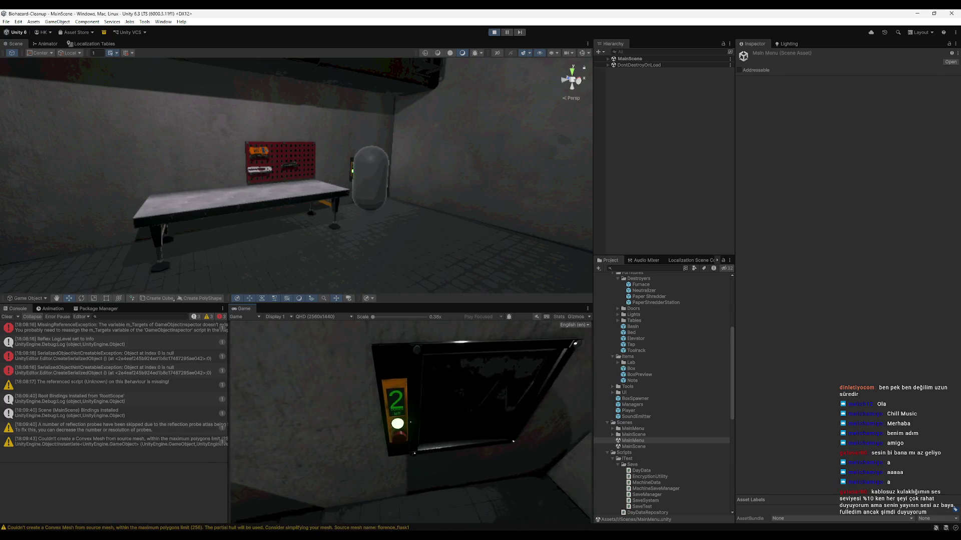
key(w)
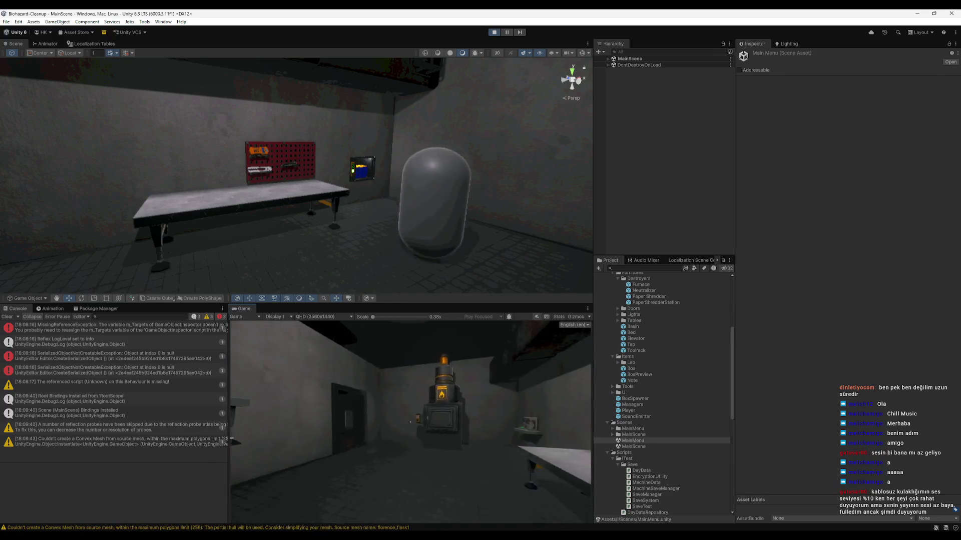
key(w)
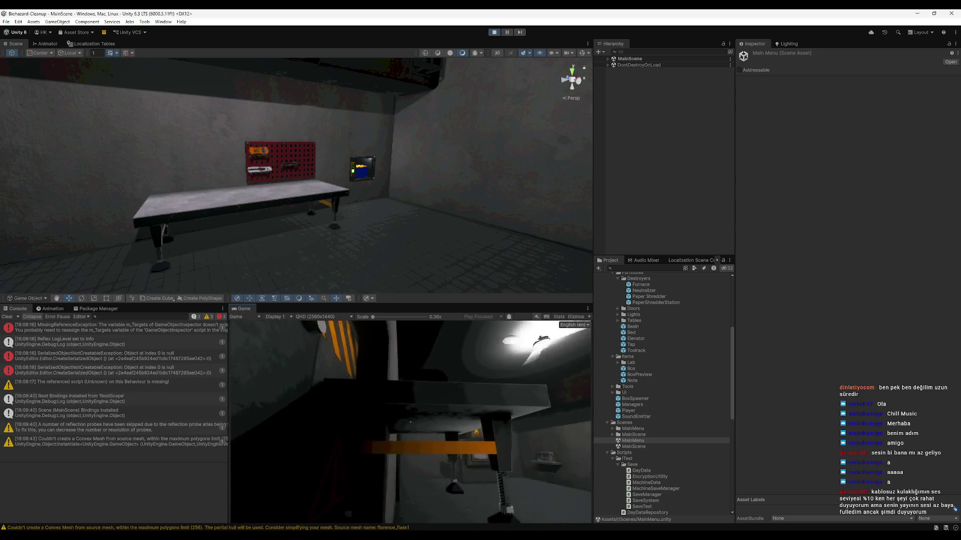
key(w)
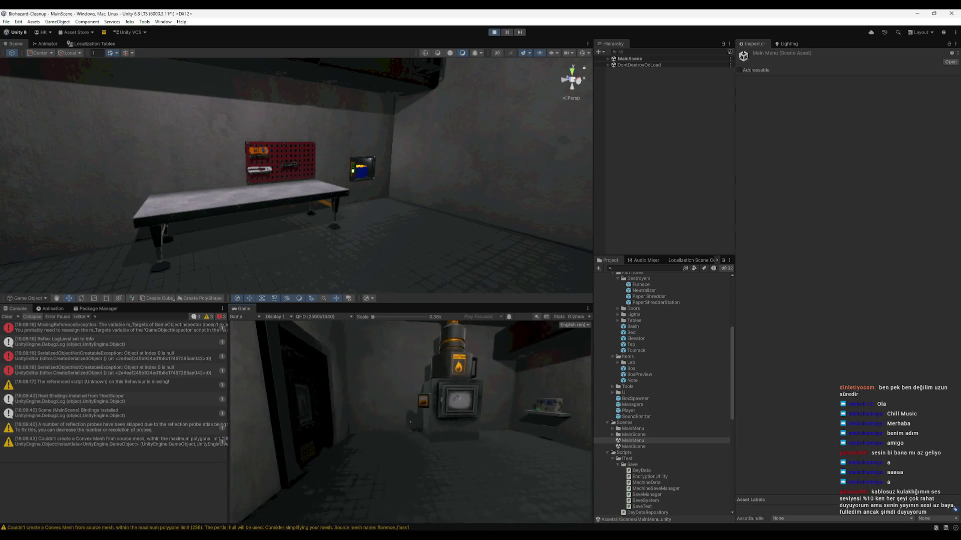
key(super)
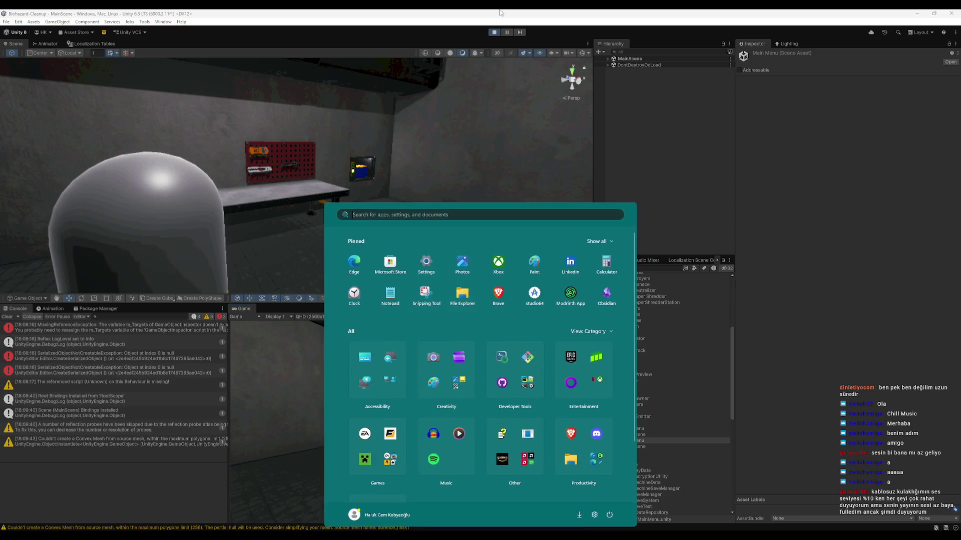
click(494, 32)
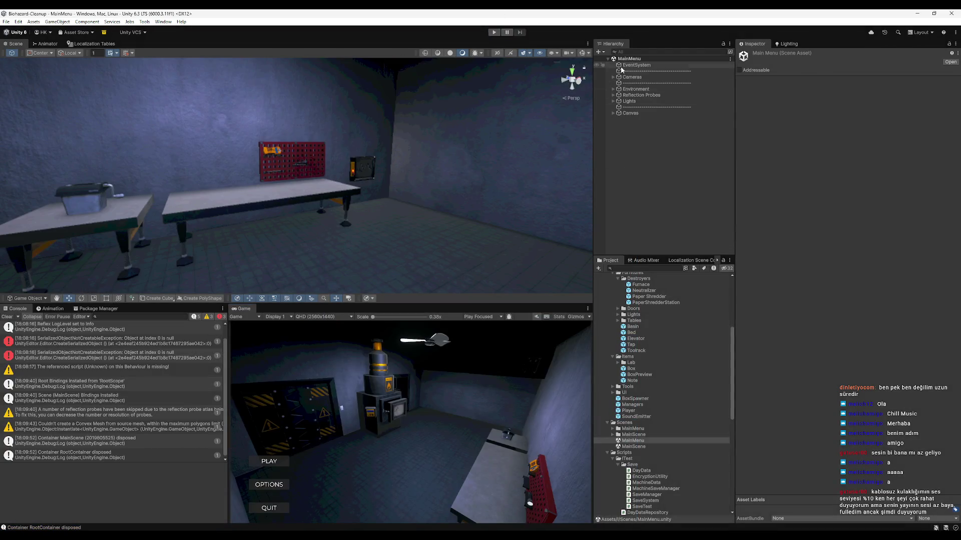
Open MainScene, activate PaperShredderStation and save the scene.
drag(590, 111, 461, 196)
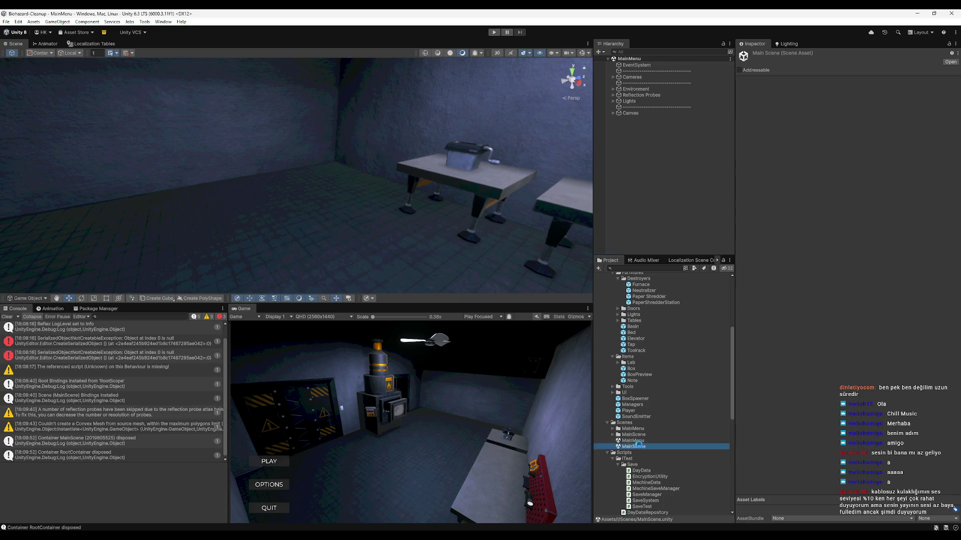
double_click(633, 446)
mouse_move(490, 272)
mouse_down()
mouse_move(283, 244)
mouse_move(223, 198)
mouse_move(332, 243)
mouse_move(530, 195)
mouse_up()
click(658, 179)
click(755, 55)
key(ctrl+s)
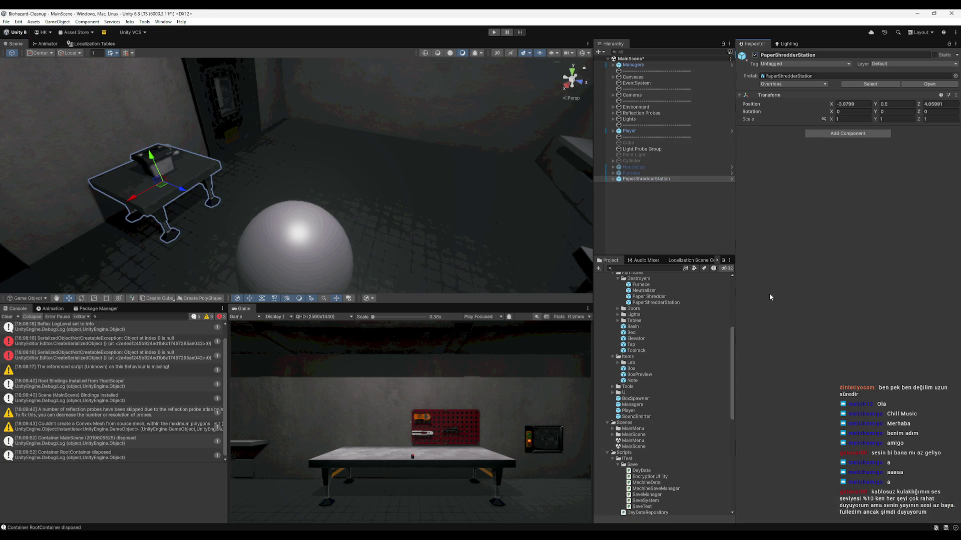
Expand the Save Manager's PaperShredder entry and open a Properties window for PaperShredderStation.
click(613, 65)
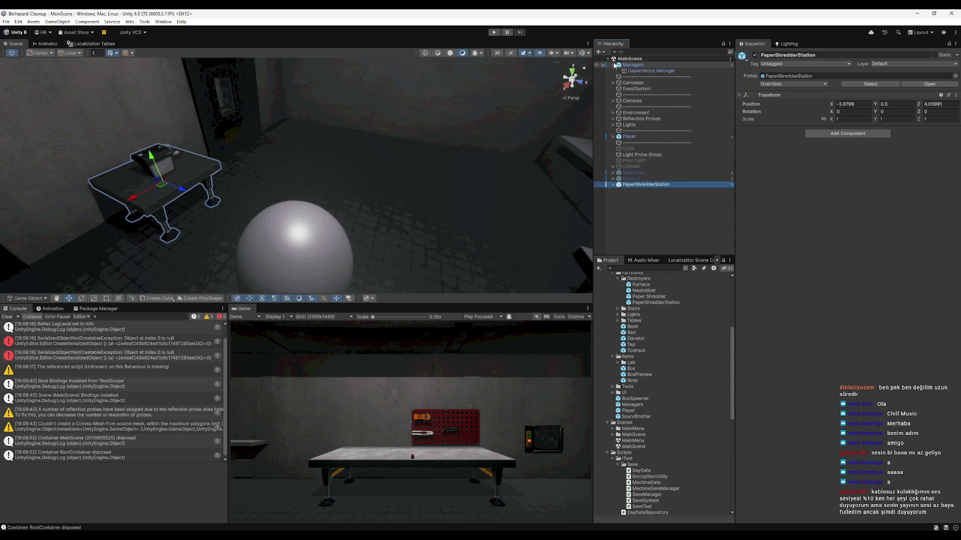
click(639, 90)
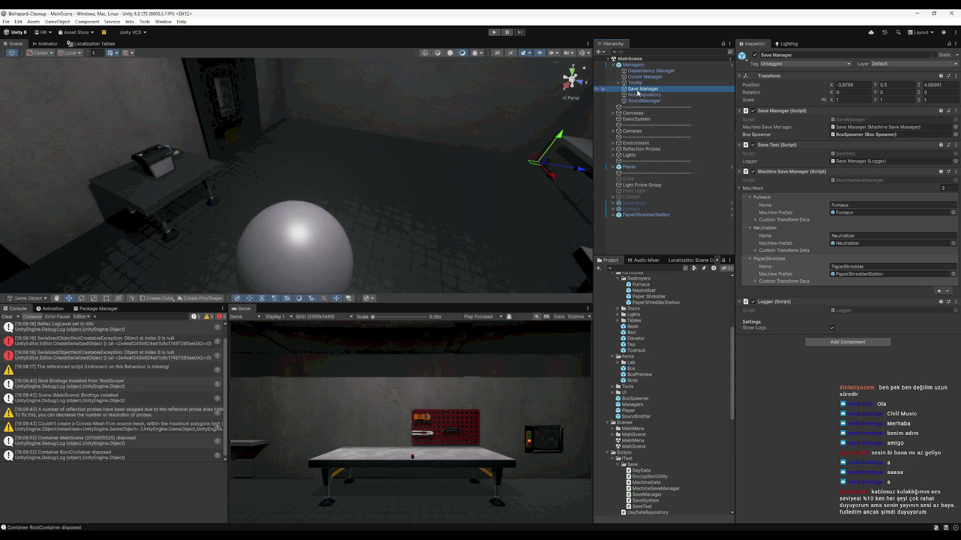
click(776, 282)
click(771, 282)
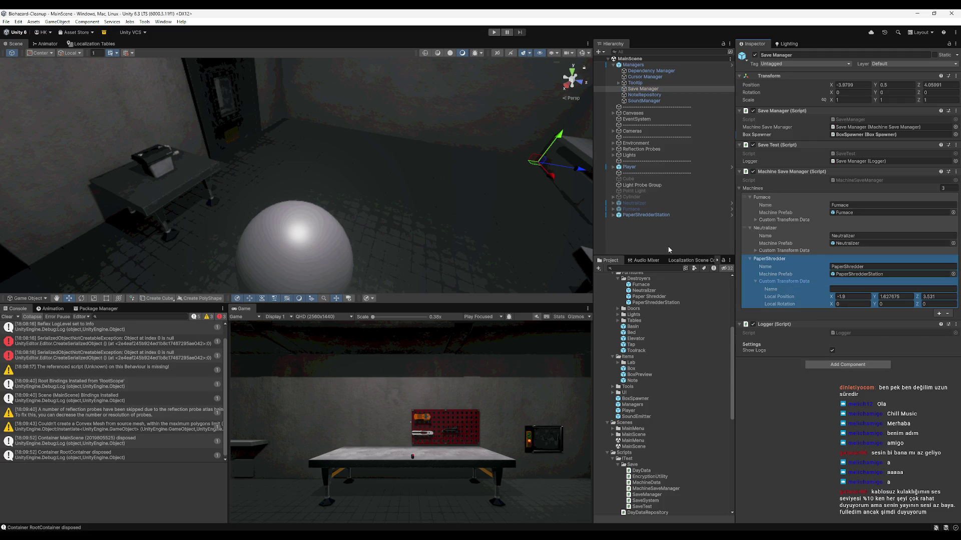
click(635, 216)
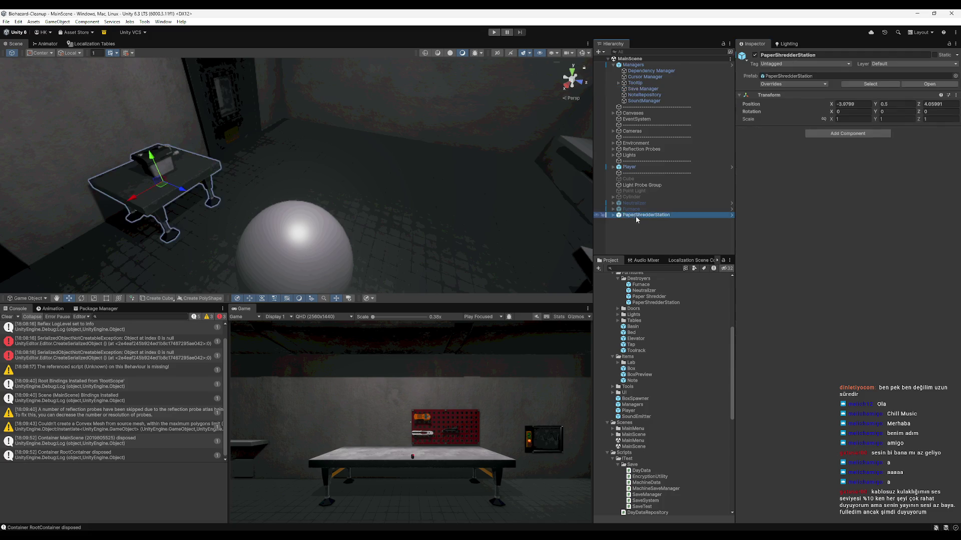
right_click(636, 216)
click(670, 527)
click(643, 89)
Copy the station position into PaperShredder's Local Position: -3.9799, 0.5, 4.05991.
click(499, 291)
key(ctrl+c)
click(850, 296)
key(ctrl+v)
click(538, 291)
key(ctrl+c)
click(895, 297)
key(ctrl+v)
click(575, 291)
key(ctrl+c)
click(944, 296)
key(ctrl+v)
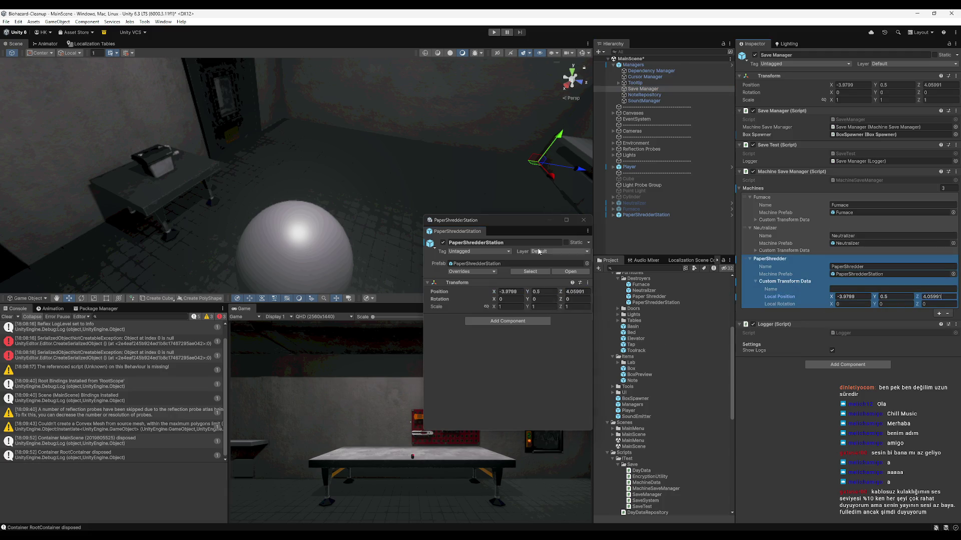
Close the Properties window, apply all Managers prefab overrides and enter play mode.
click(583, 221)
click(633, 65)
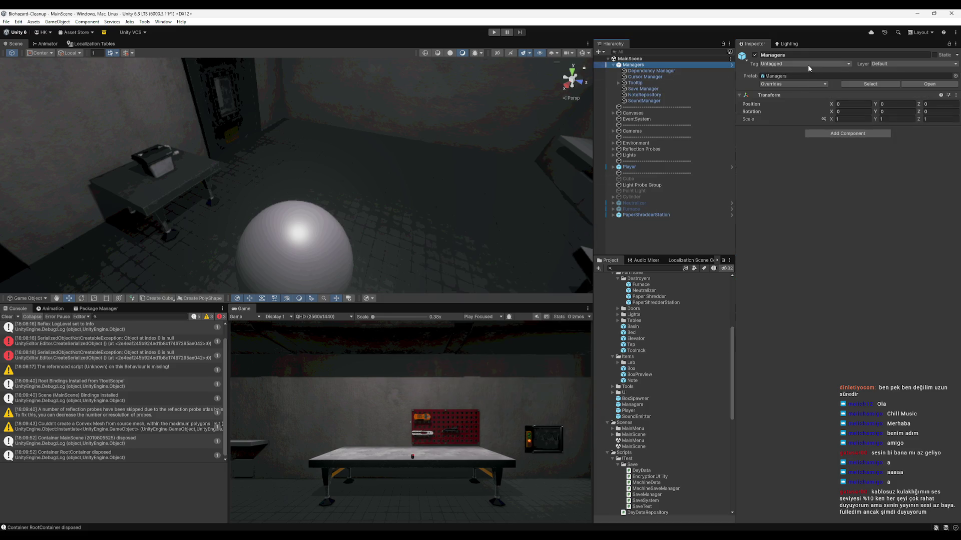
click(797, 84)
click(854, 159)
click(493, 32)
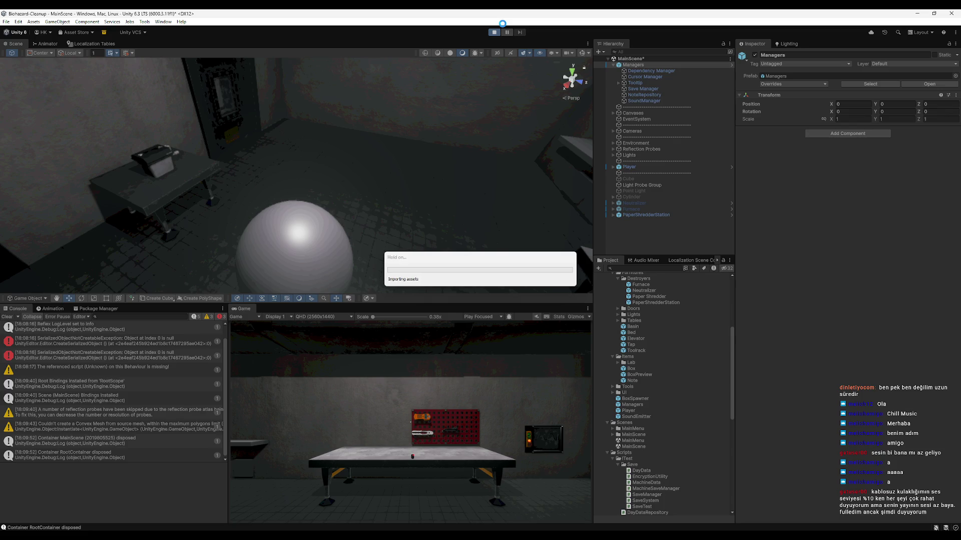
Stop play mode, save, open MainMenu, play it and choose PLAY in the menu.
click(493, 33)
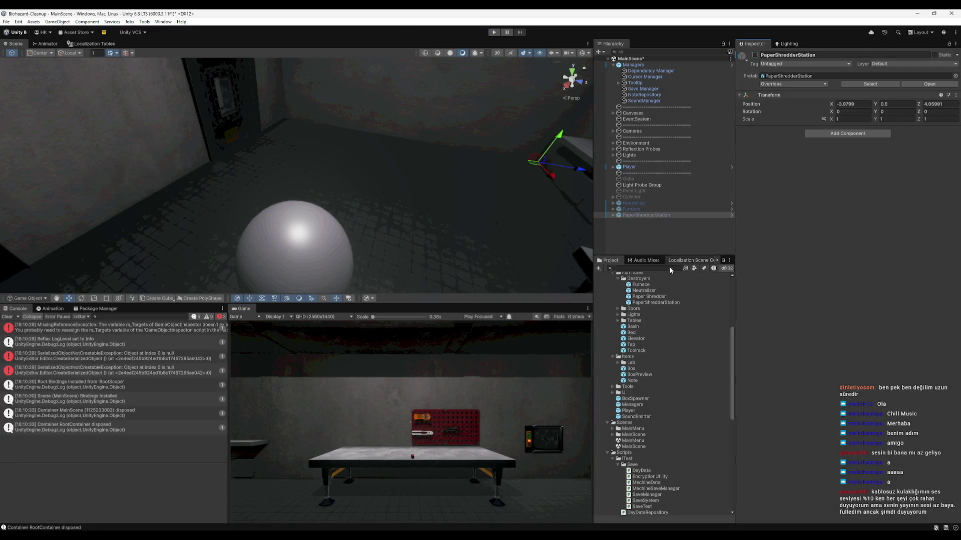
key(ctrl+s)
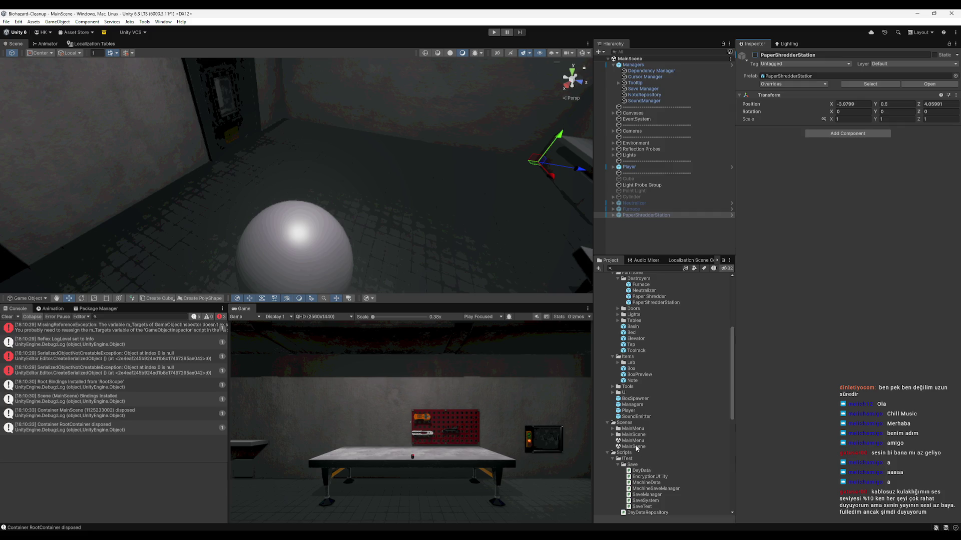
double_click(633, 441)
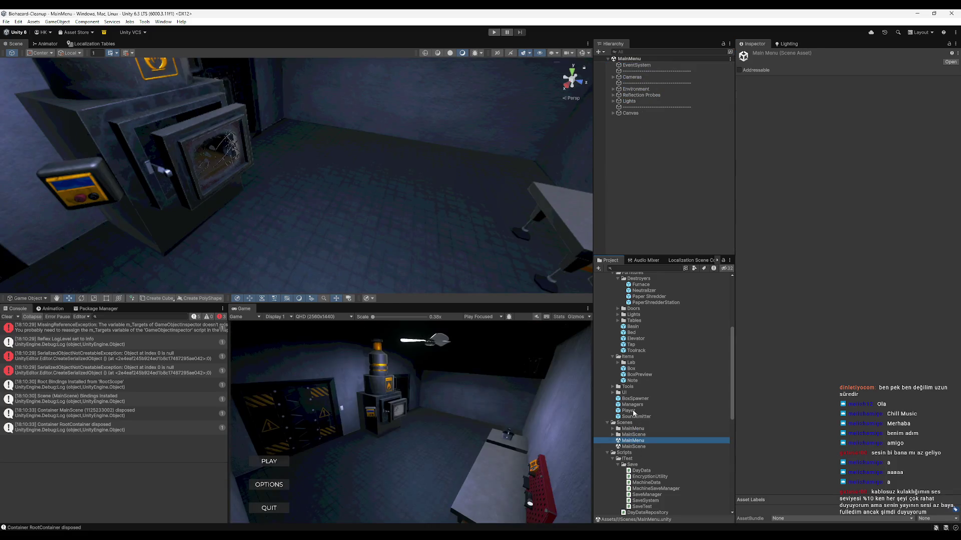
click(495, 33)
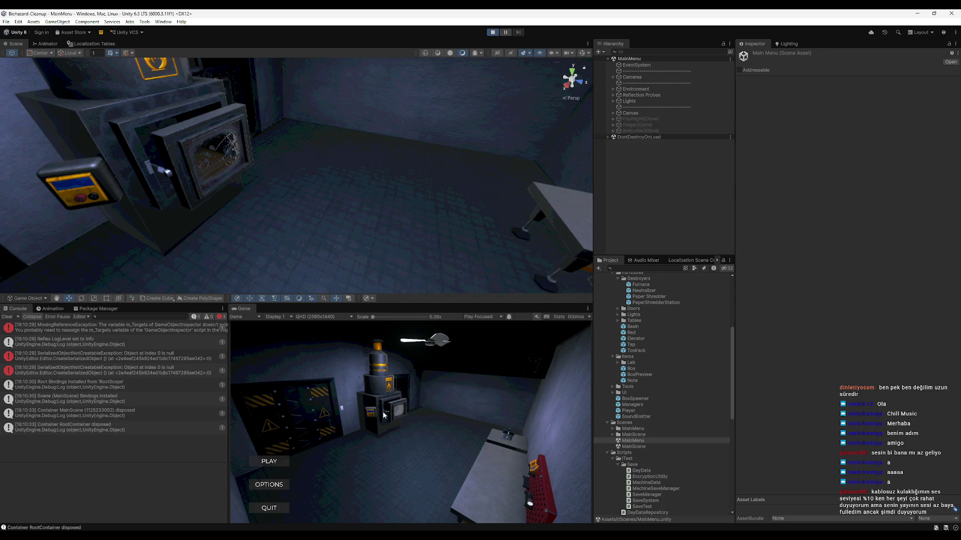
click(277, 462)
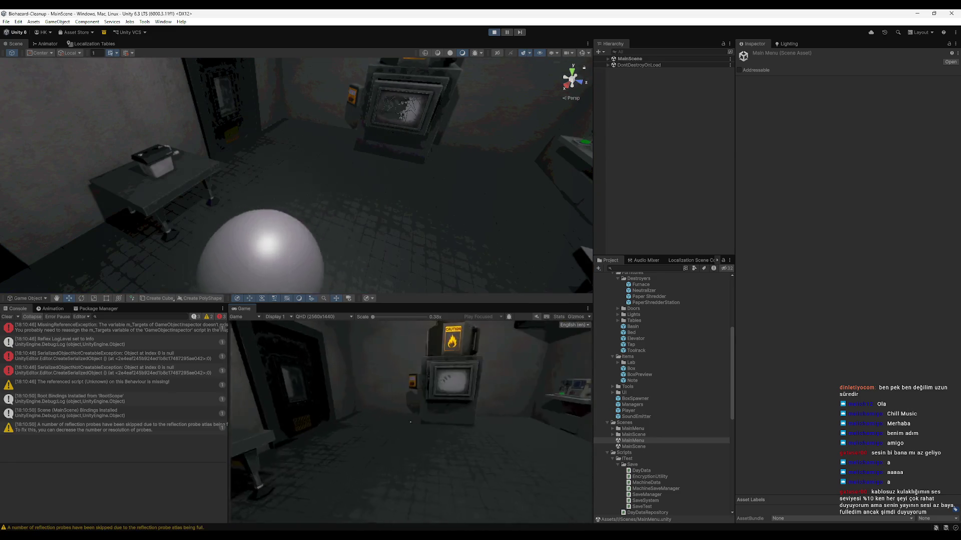
Walk around the lab past the furnace, paper shredder, caution cylinder and analyzer.
key(w)
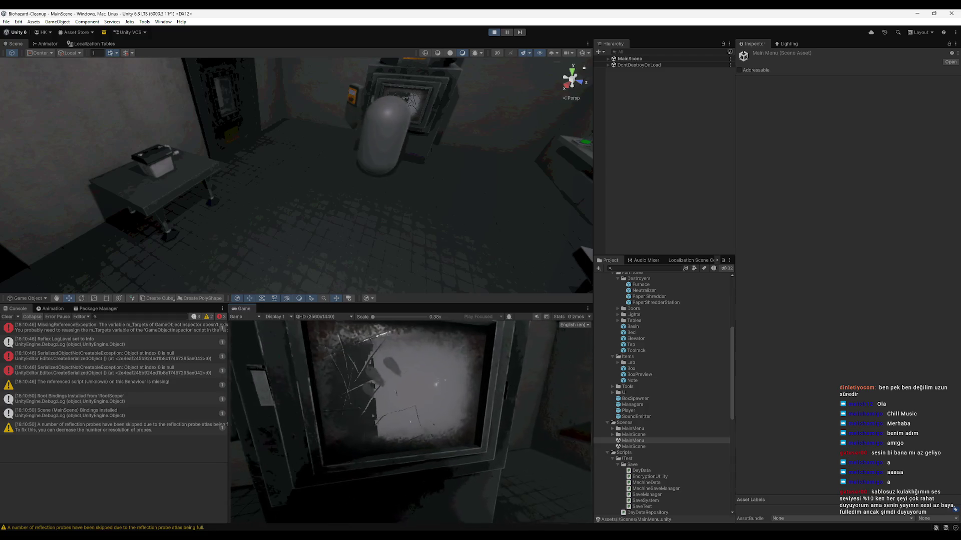
key(s)
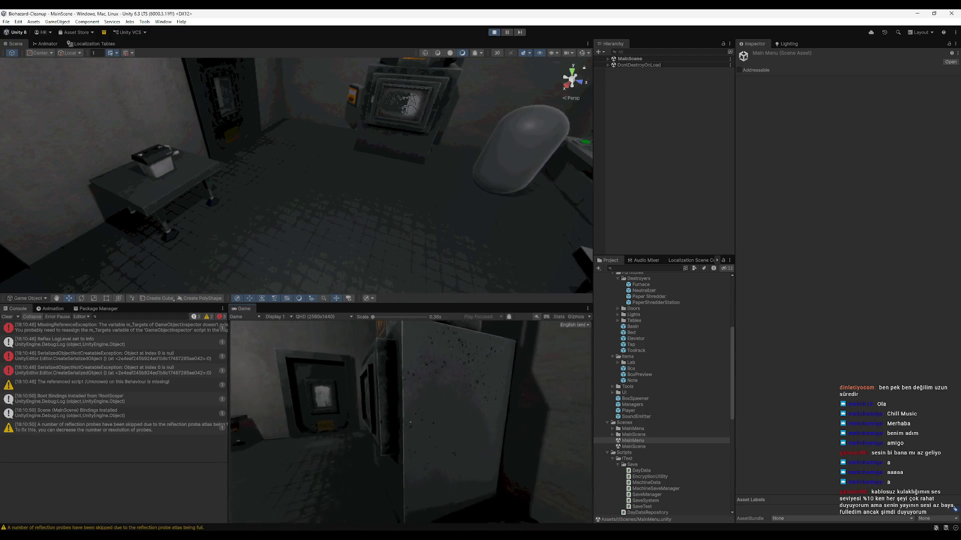
key(w)
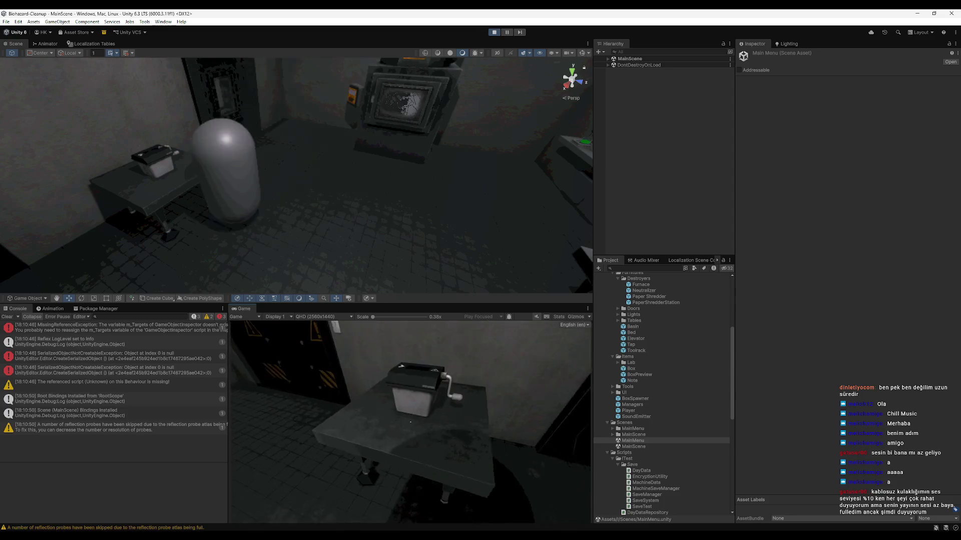
key(w)
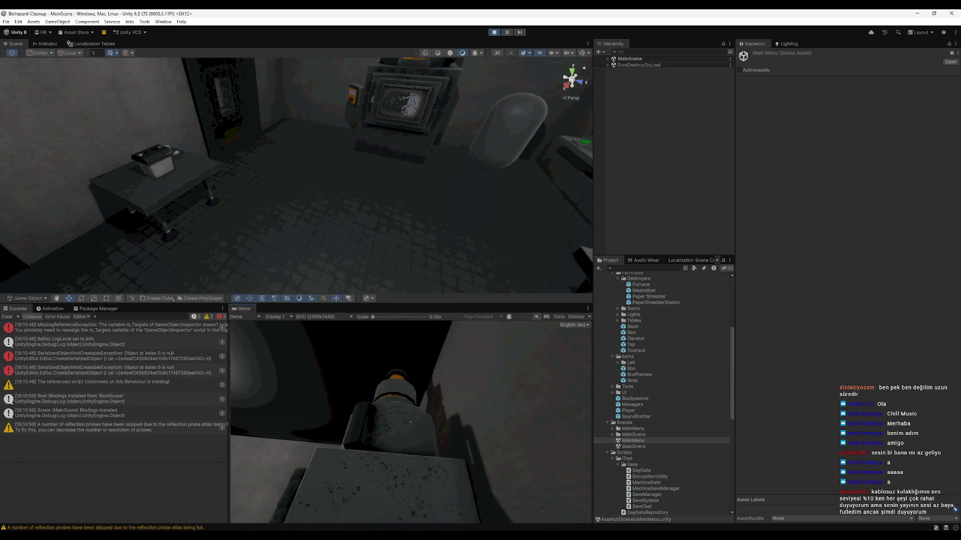
key(w)
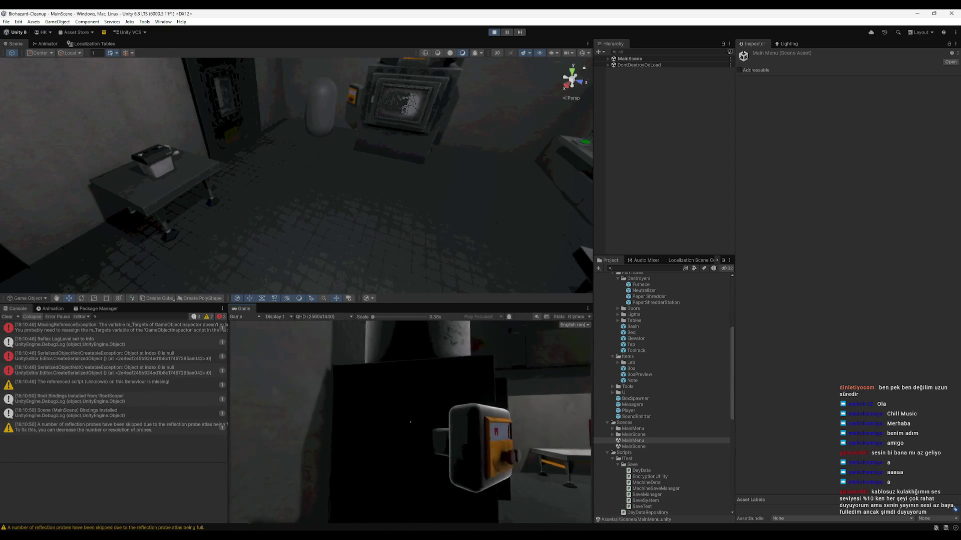
key(s)
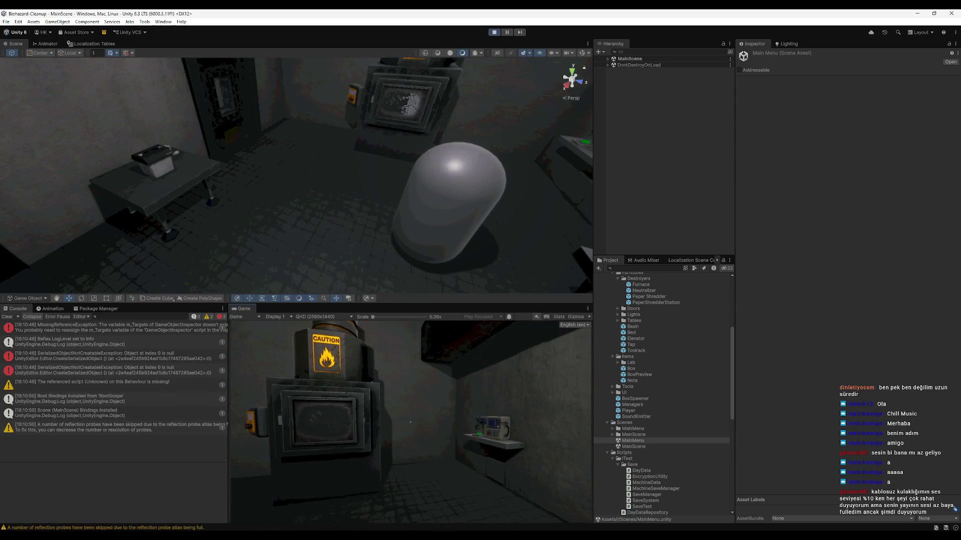
key(w)
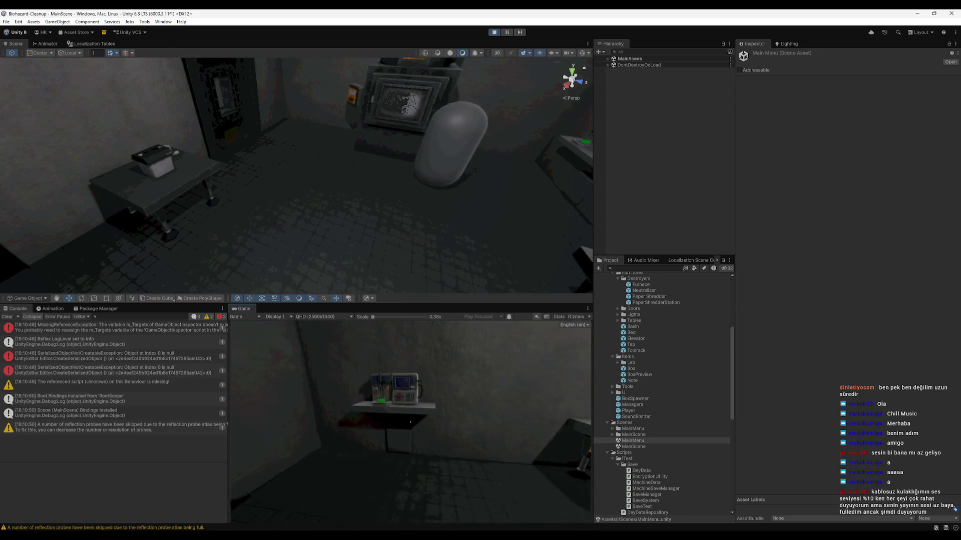
key(s)
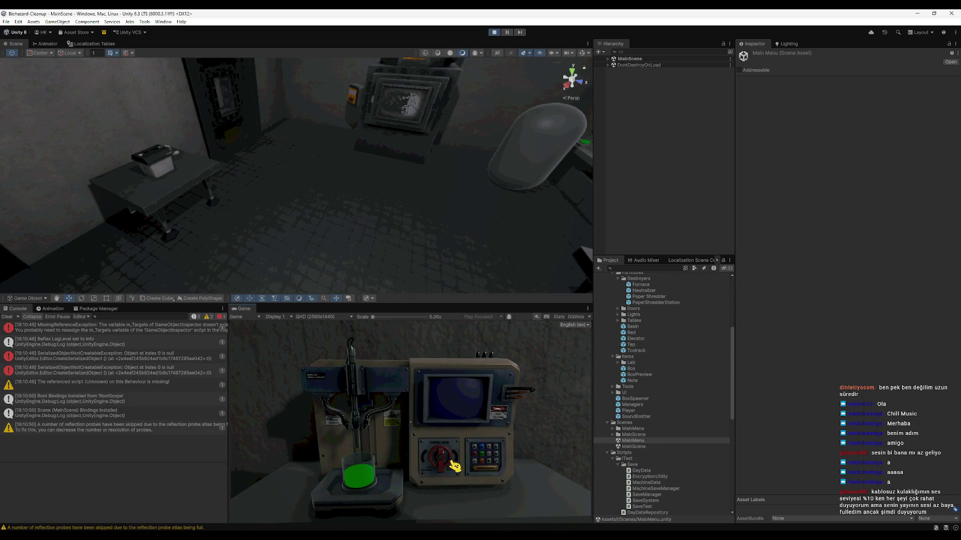
Maximize the game view, walk to the wall panel and order one box.
key(super)
key(shift+space)
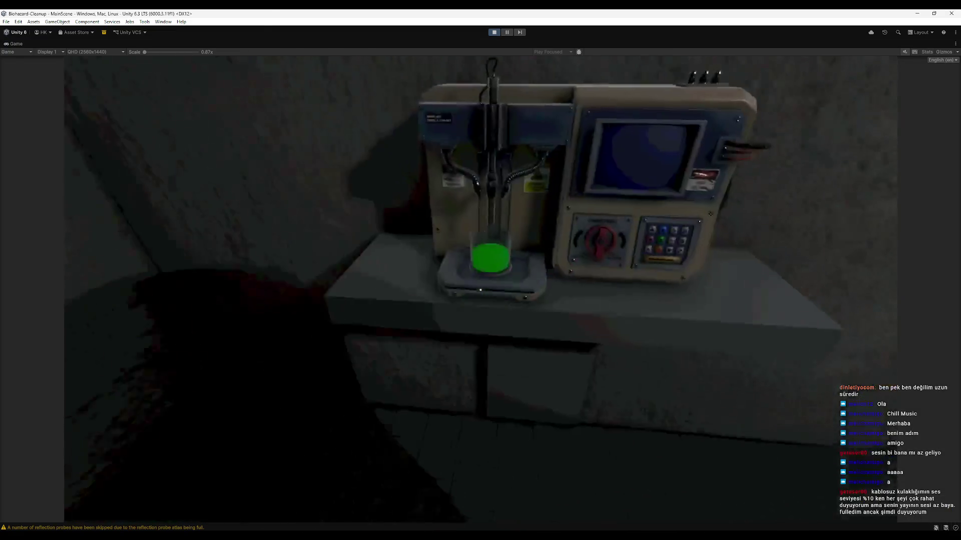
mouse_move(480, 290)
key(w)
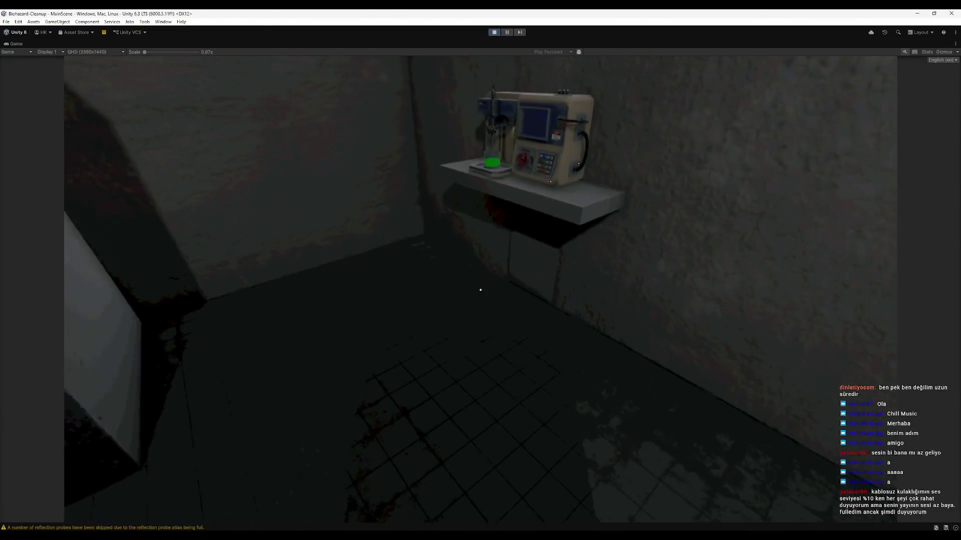
key(w)
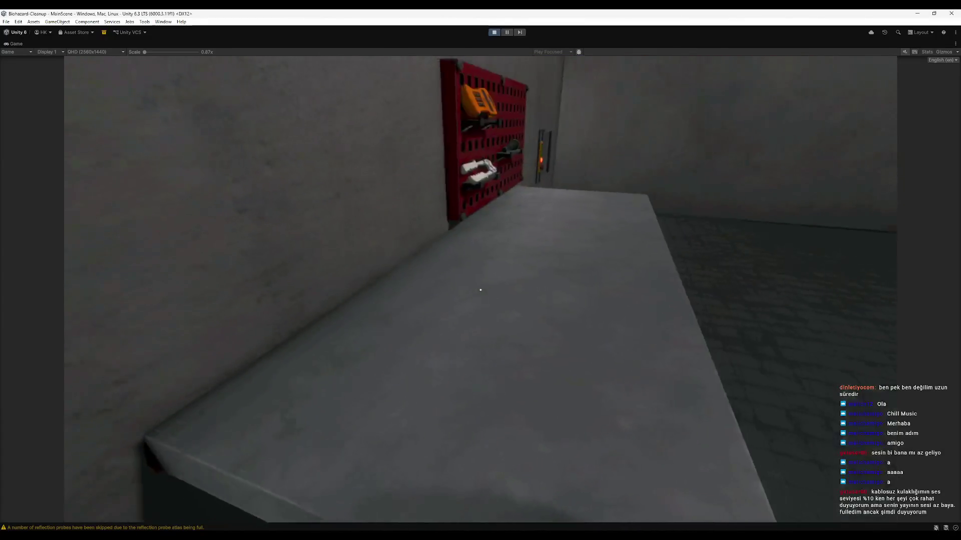
key(w)
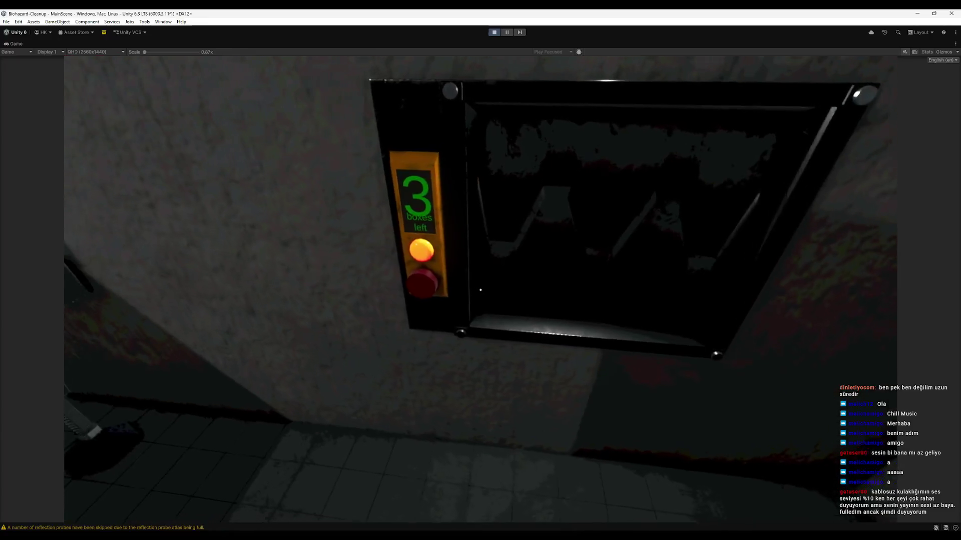
click(480, 290)
Back away from the arriving box and restore the multi-panel editor layout.
key(s)
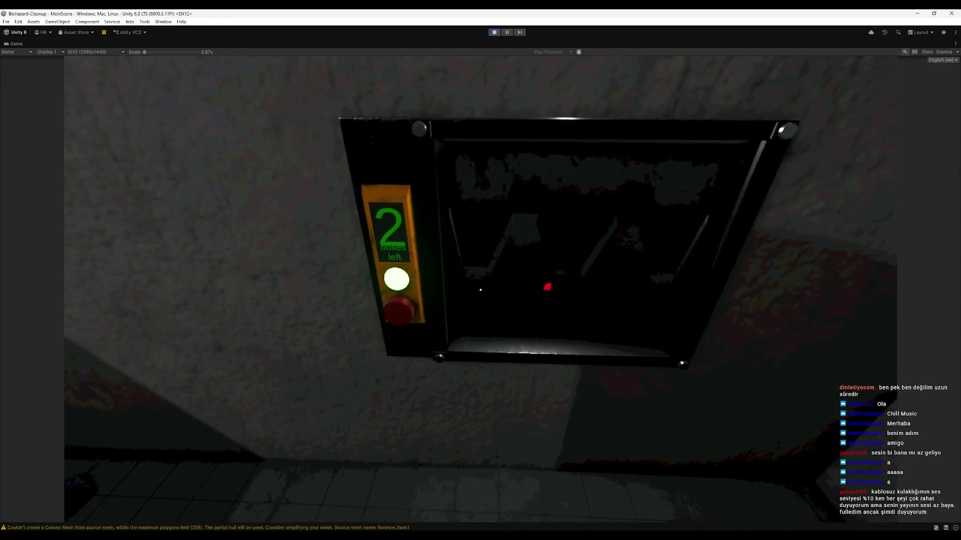
key(s)
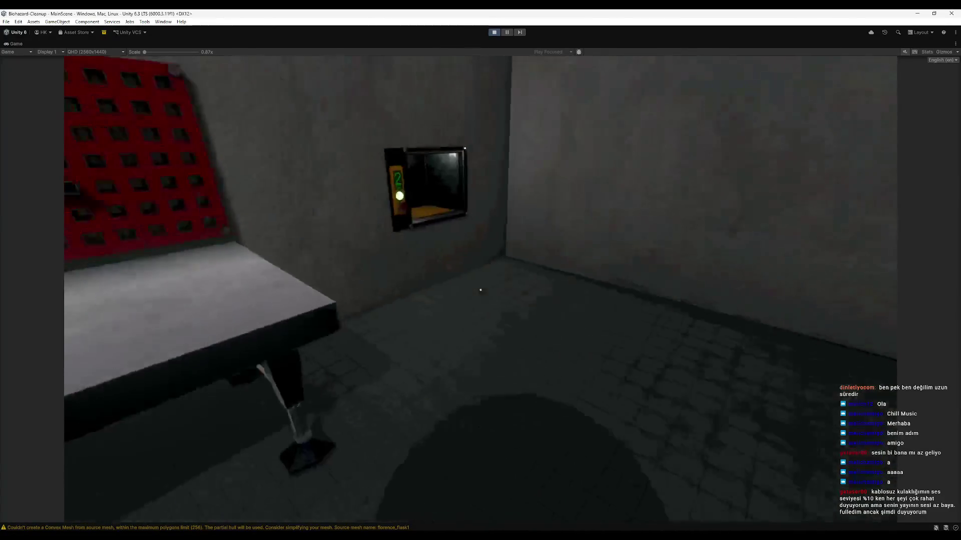
key(super)
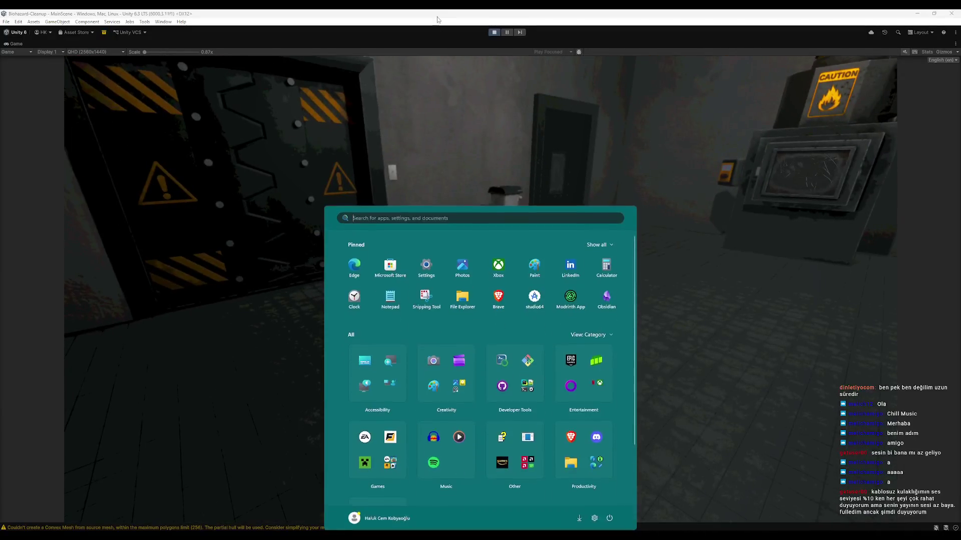
double_click(451, 43)
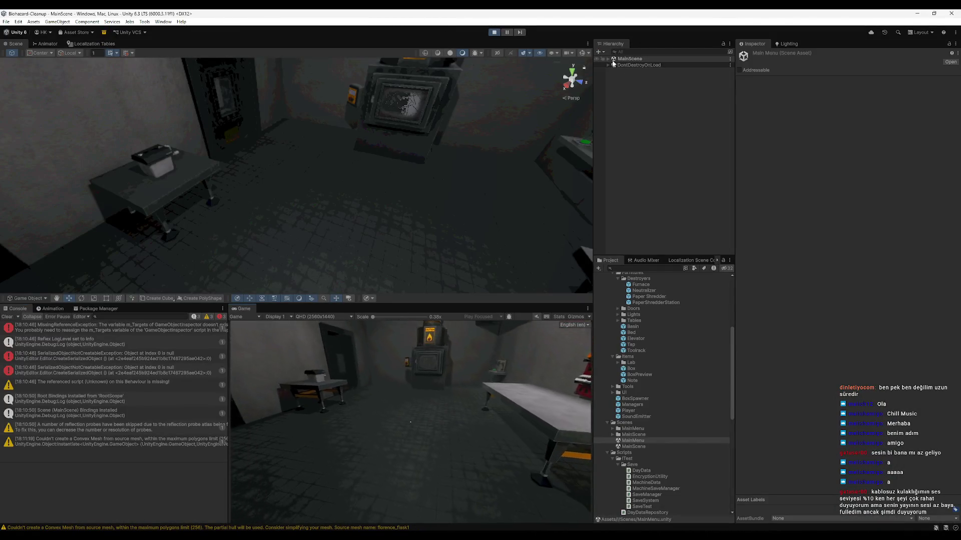
Frame Box(Clone) and inspect its GlassFunnel and GratuatedCyclinder prefab assets.
double_click(636, 240)
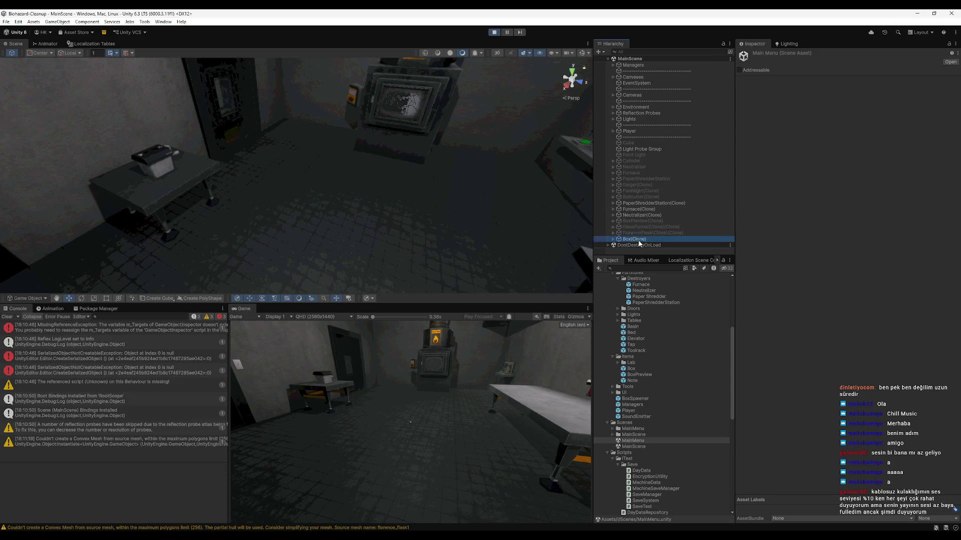
mouse_move(204, 148)
mouse_down()
mouse_move(273, 59)
mouse_move(425, 107)
mouse_move(506, 150)
mouse_up()
click(862, 152)
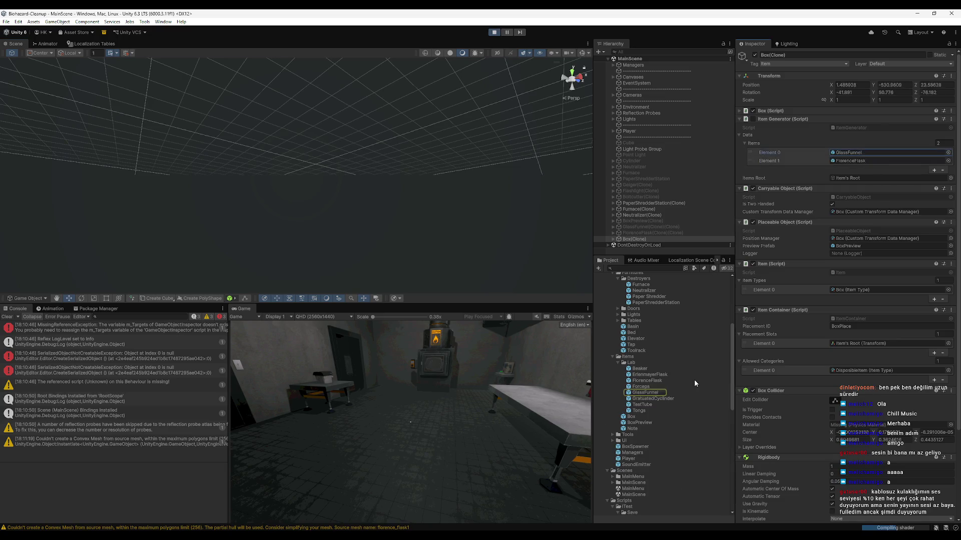
click(653, 394)
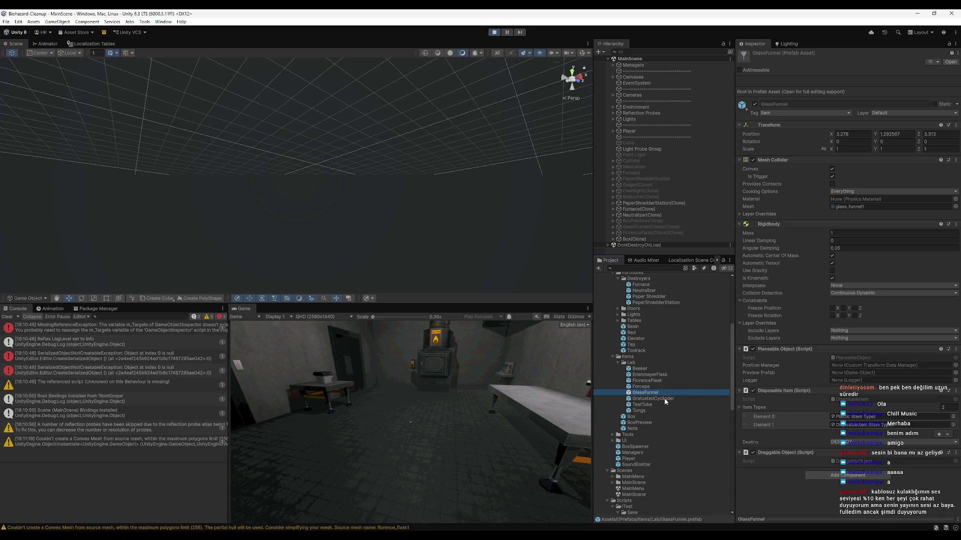
click(648, 398)
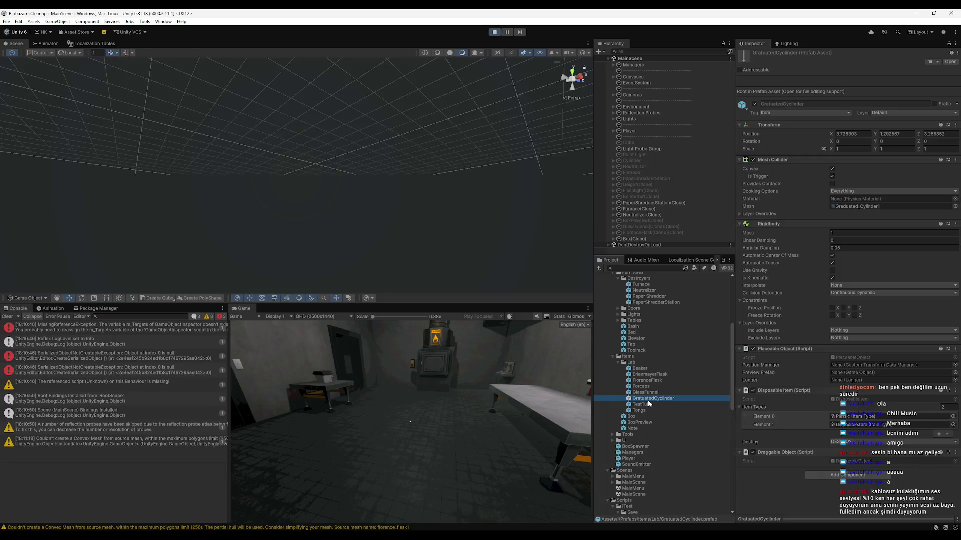
Stop play mode, clear the Console and start play mode again.
click(494, 32)
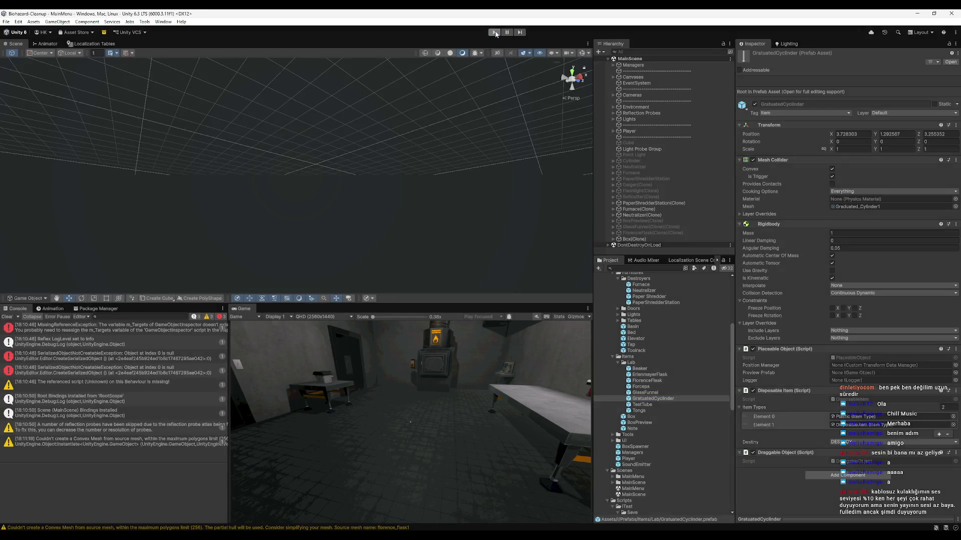
click(7, 317)
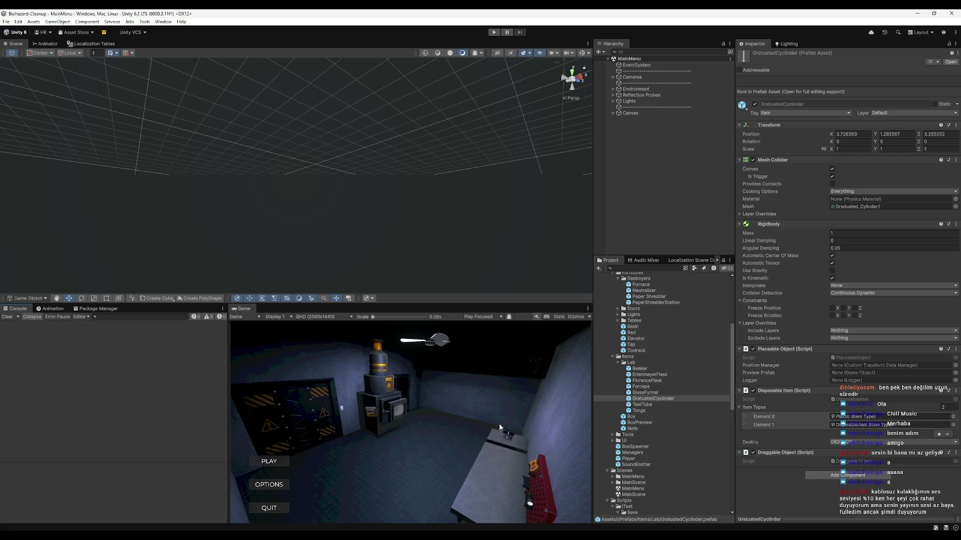
click(494, 32)
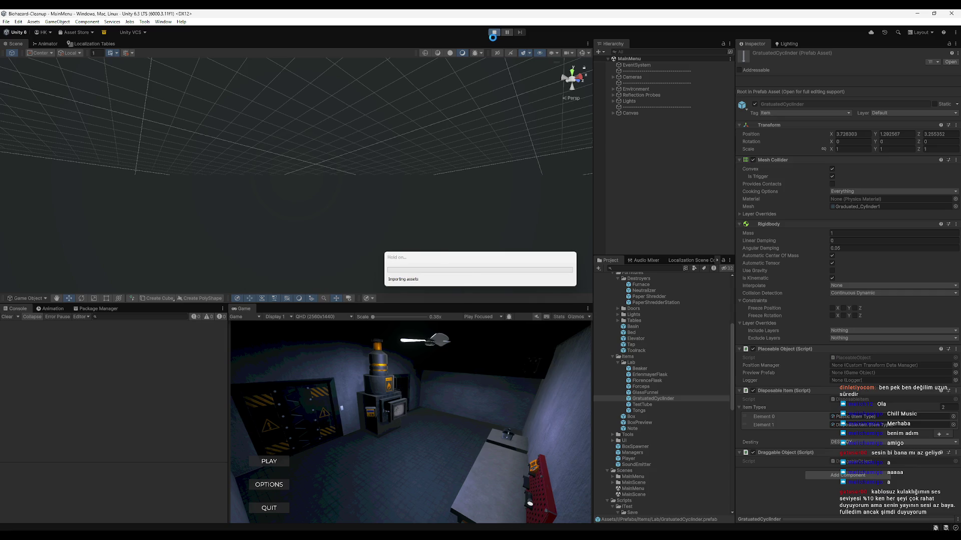
Choose PLAY and a save slot so the lab loads in MainScene.
click(281, 464)
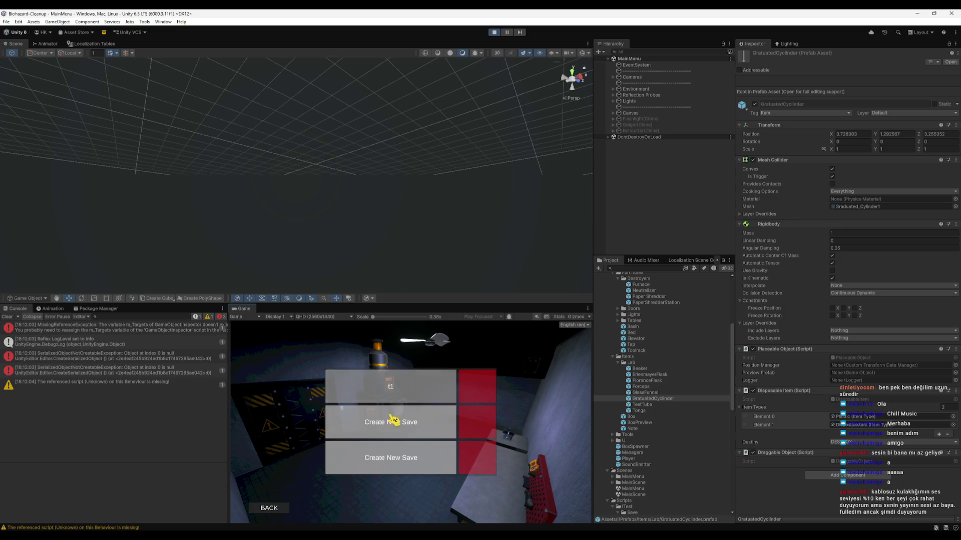
click(390, 386)
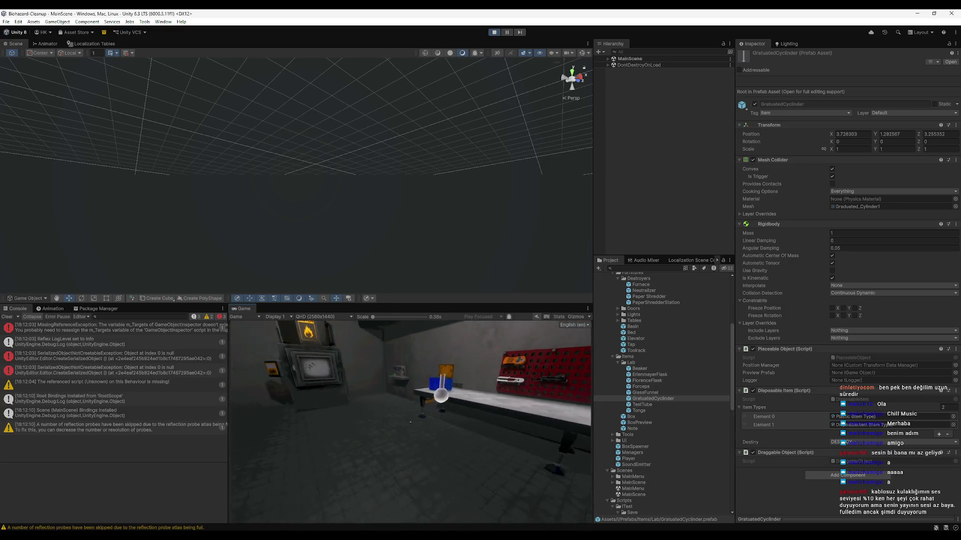
key(super)
key(Escape)
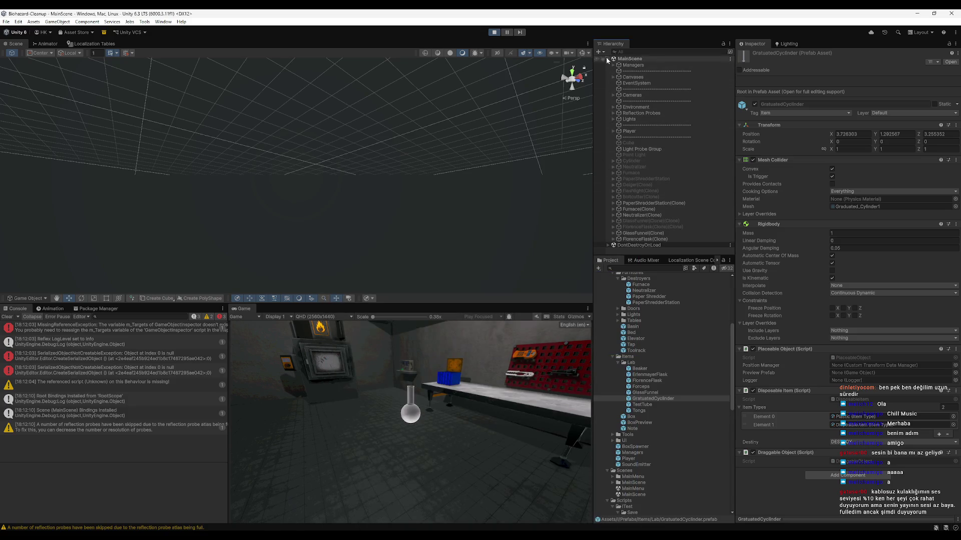
Inspect the Main Camera's children, collapse Cameras and frame the GlassFunnel clone.
click(614, 95)
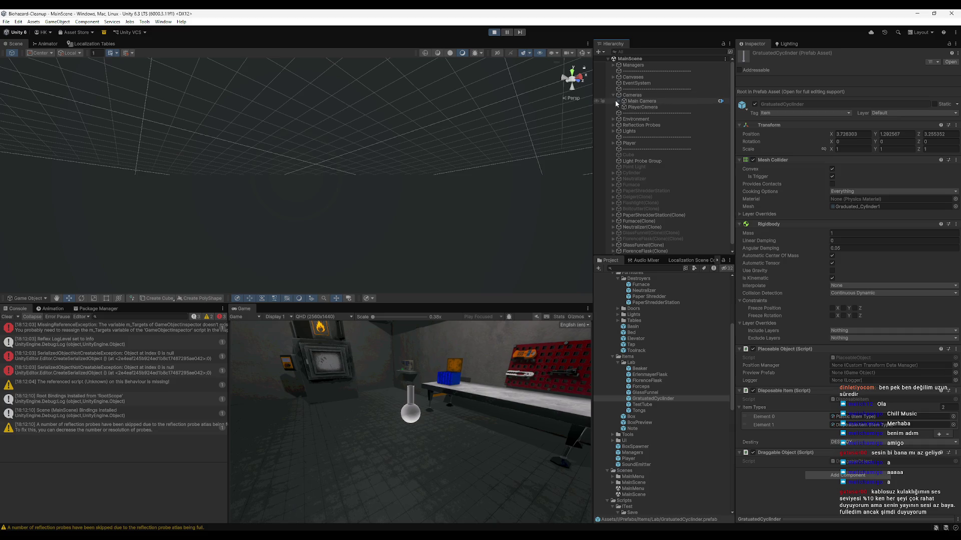
click(615, 101)
click(618, 101)
click(624, 107)
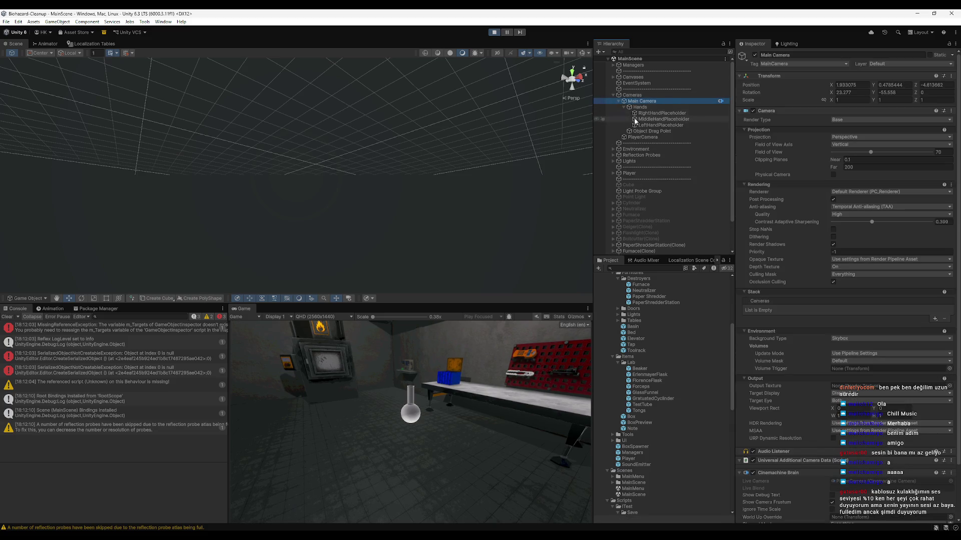
click(624, 107)
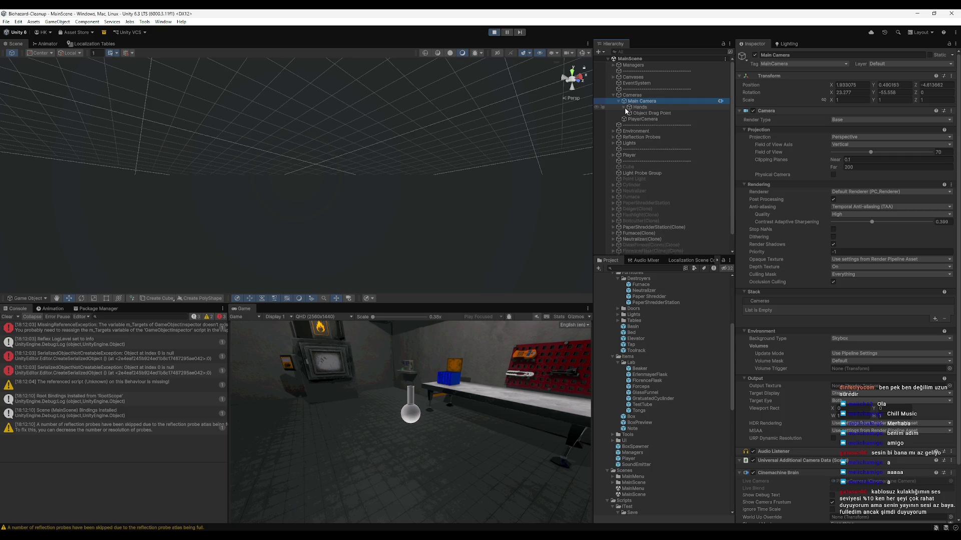
click(613, 96)
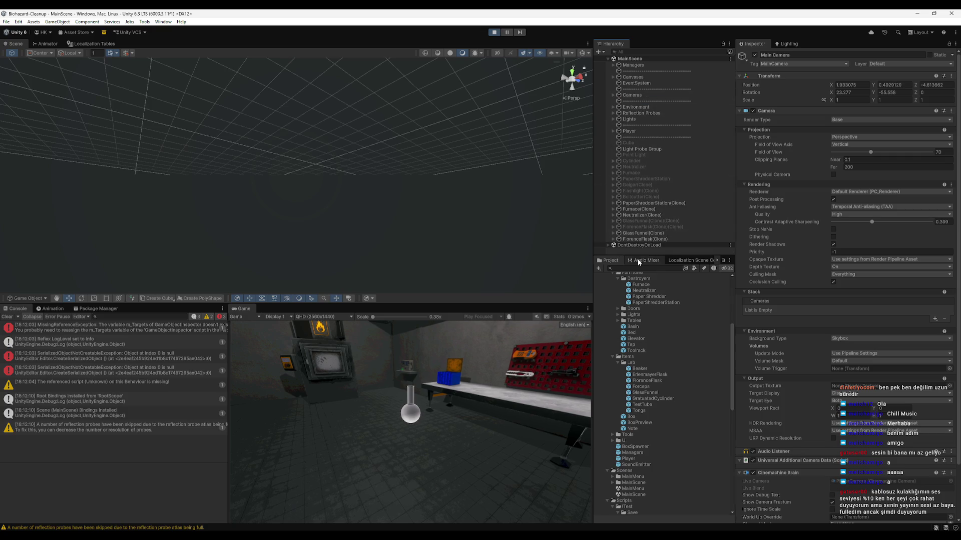
click(634, 233)
key(f)
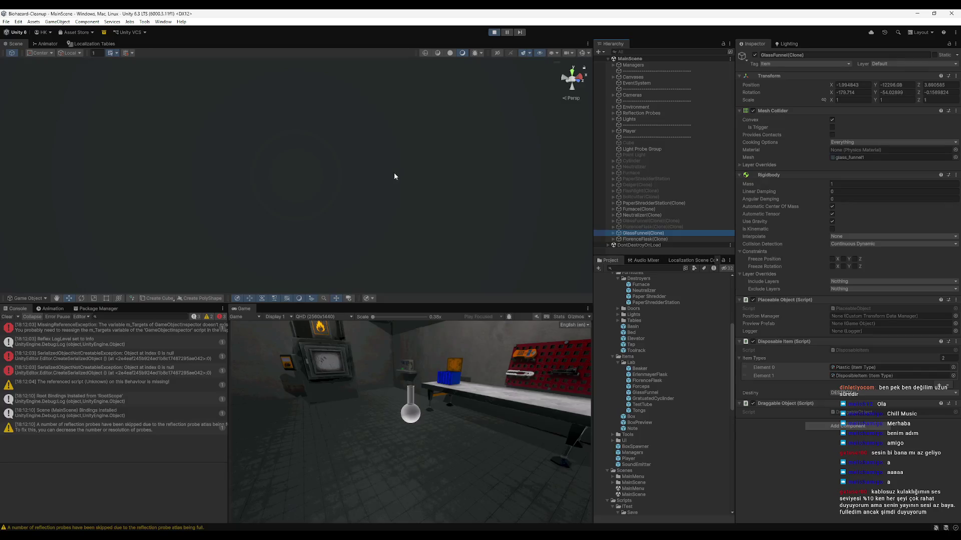
Set the FlorenceFlask clone's Rigidbody Interpolate to Interpolate.
double_click(644, 239)
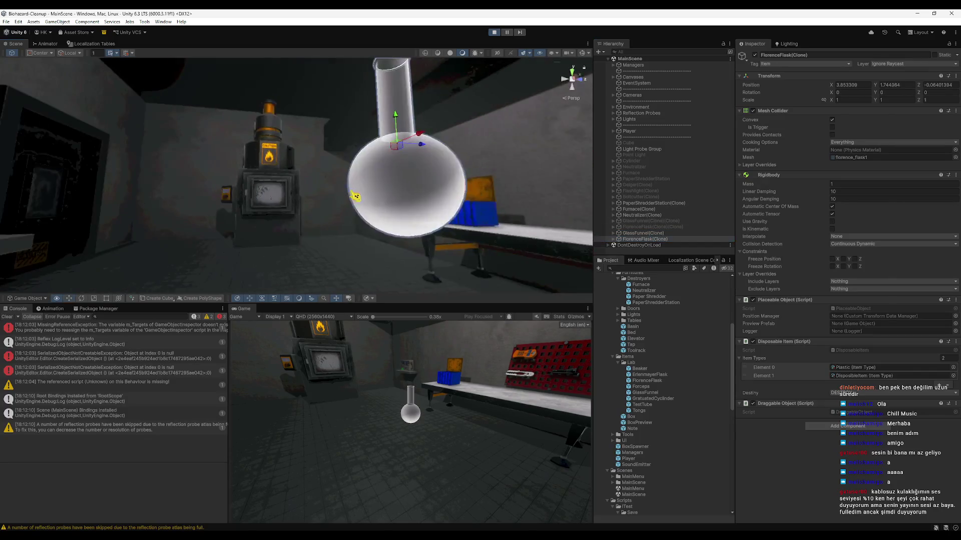
click(850, 236)
click(855, 254)
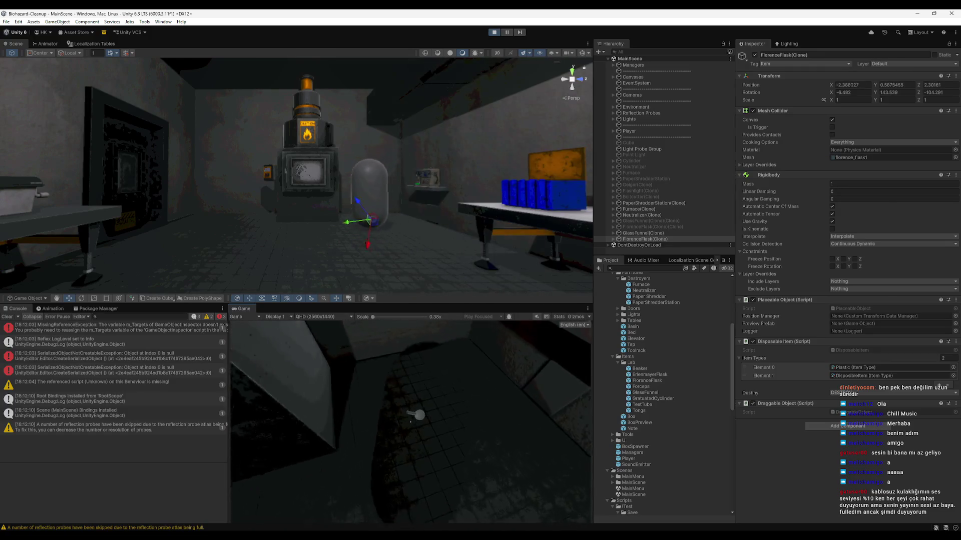
Pick up the flask with E, walk with it, drop it, and stop play mode.
key(e)
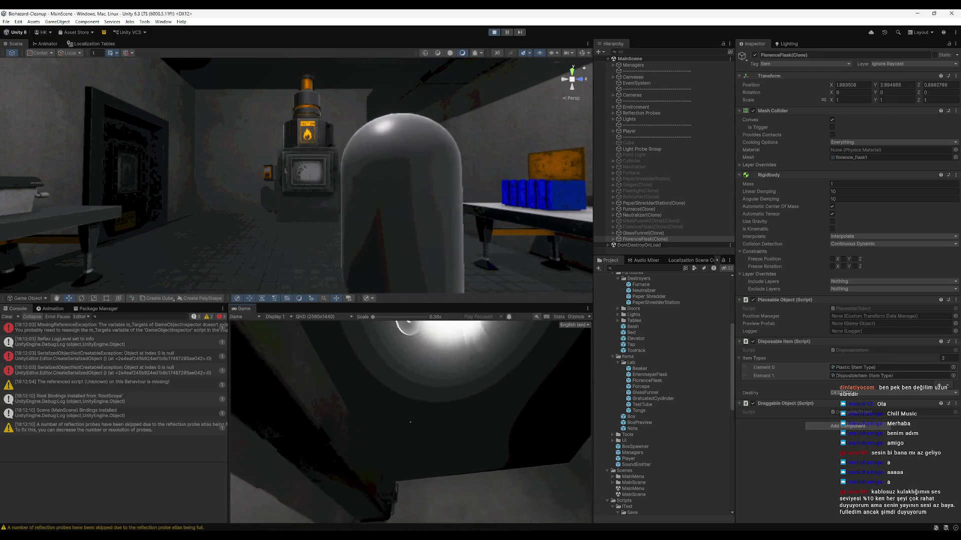
key(w)
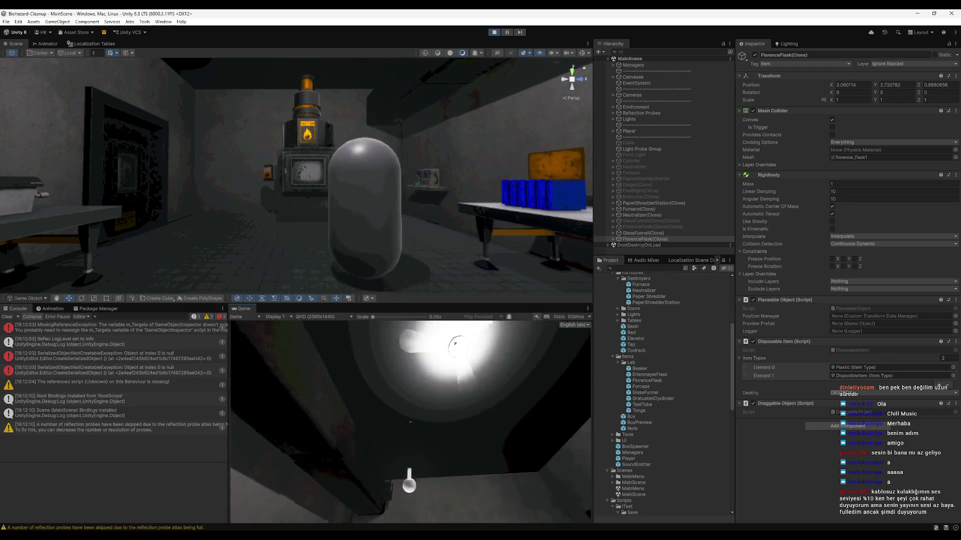
key(w)
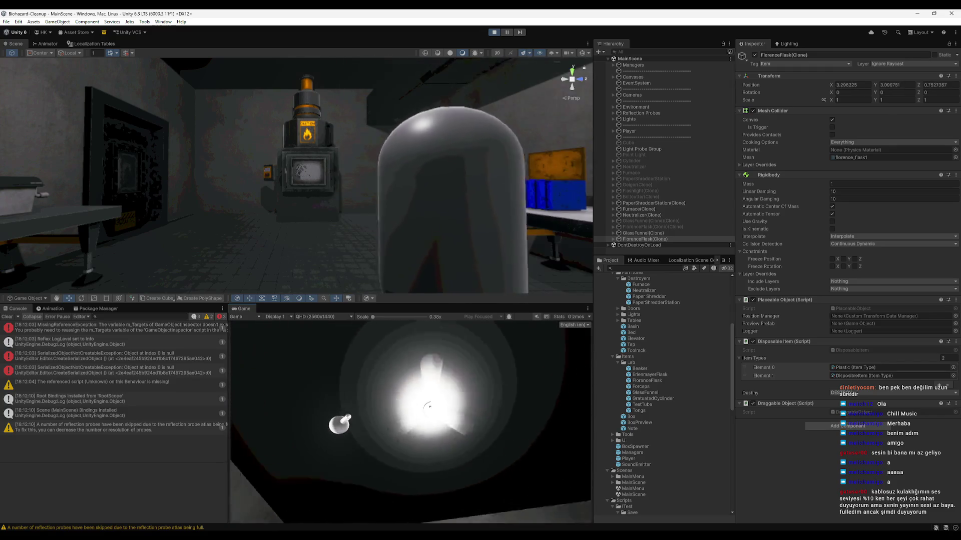
key(e)
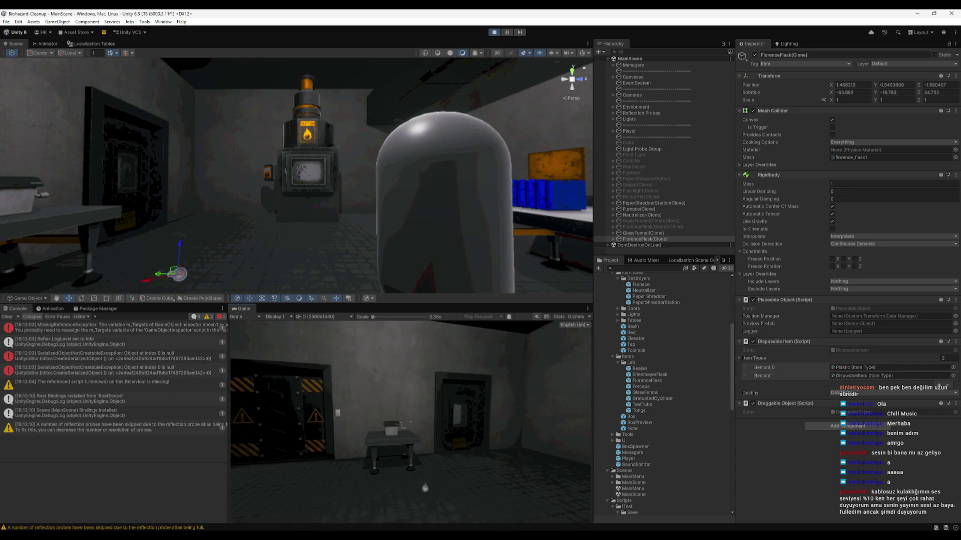
key(super)
key(ctrl+p)
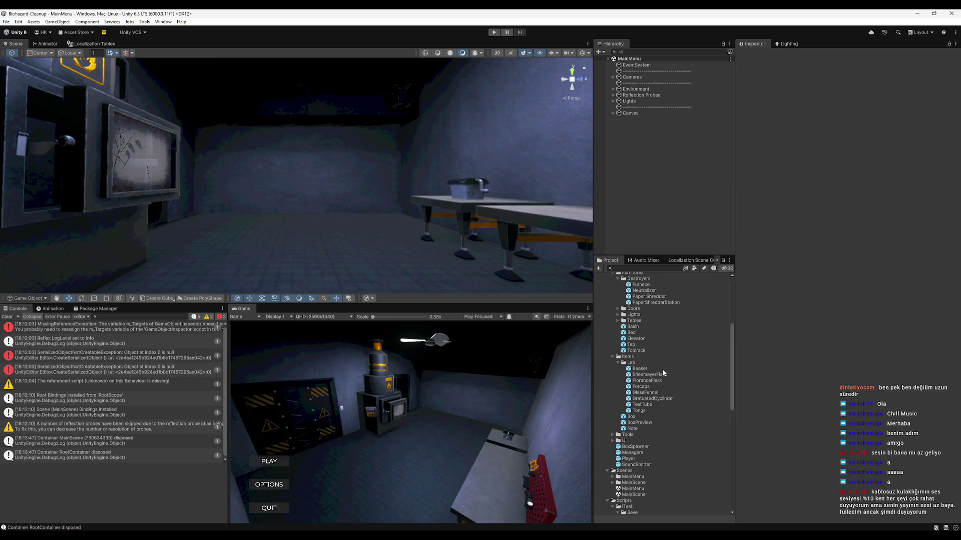
click(662, 369)
click(661, 374)
click(655, 370)
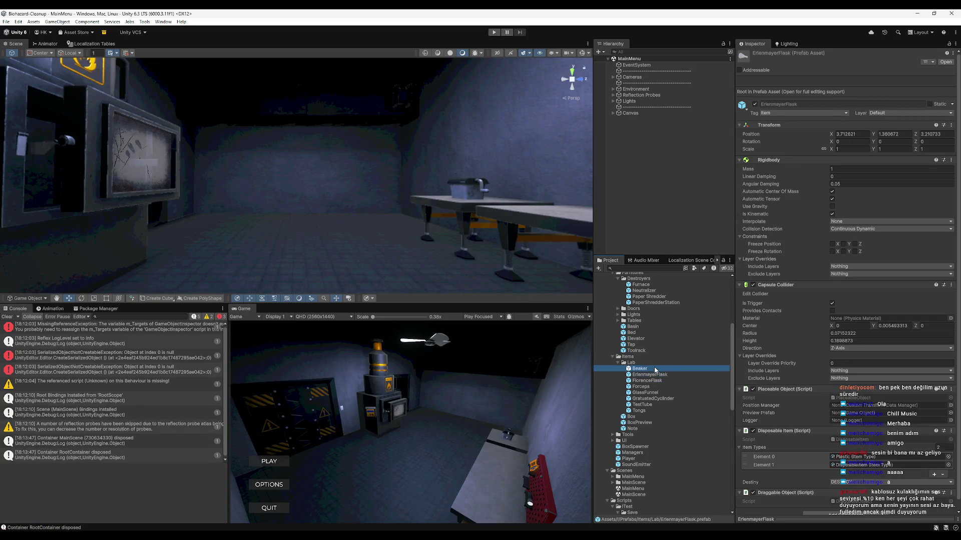
click(660, 375)
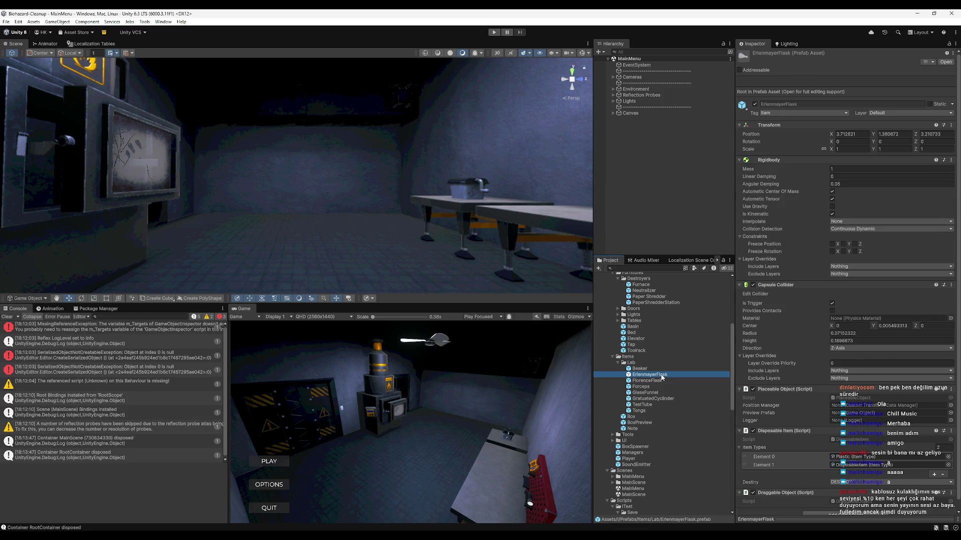
double_click(660, 375)
double_click(656, 369)
double_click(657, 386)
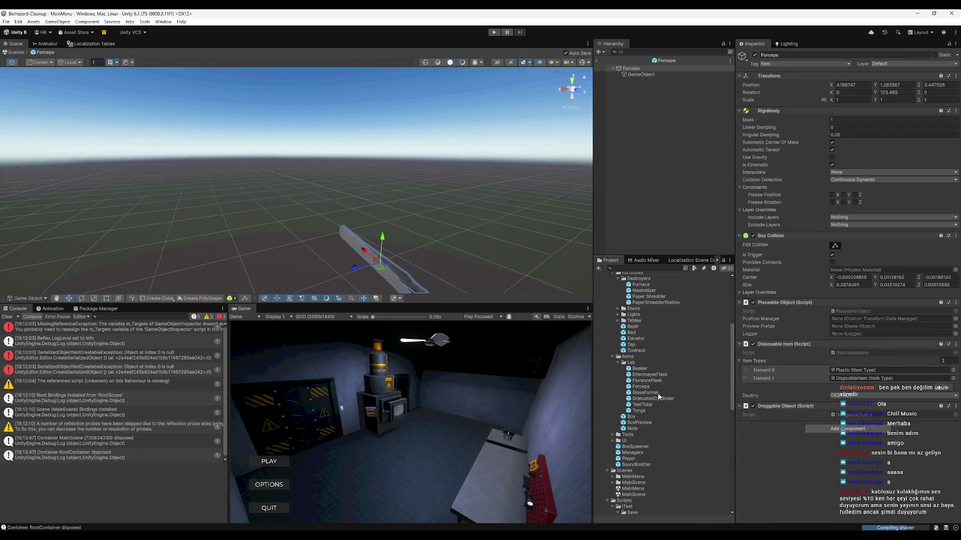
double_click(646, 393)
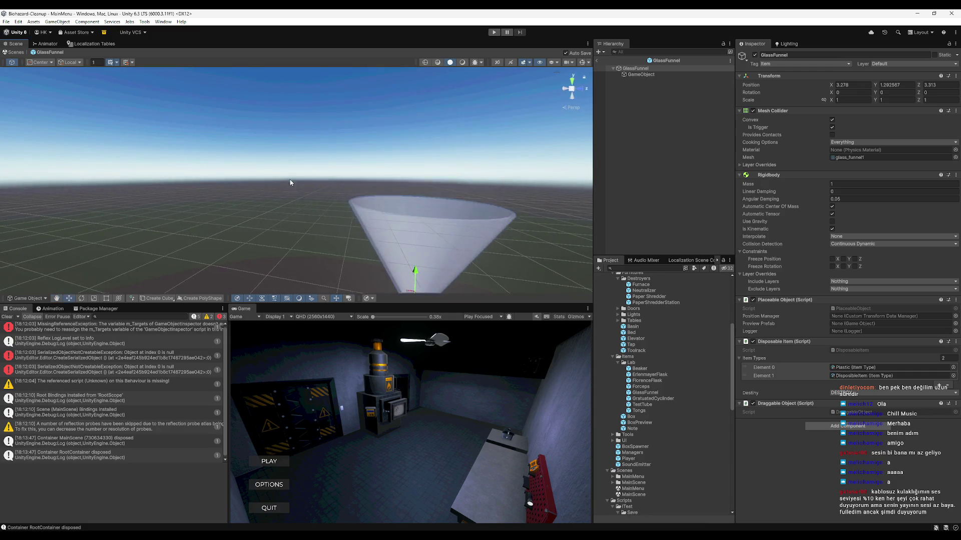
mouse_move(312, 183)
mouse_down()
mouse_move(369, 183)
mouse_move(343, 171)
mouse_move(324, 277)
mouse_move(389, 251)
mouse_move(433, 247)
mouse_move(359, 241)
mouse_move(381, 118)
mouse_up()
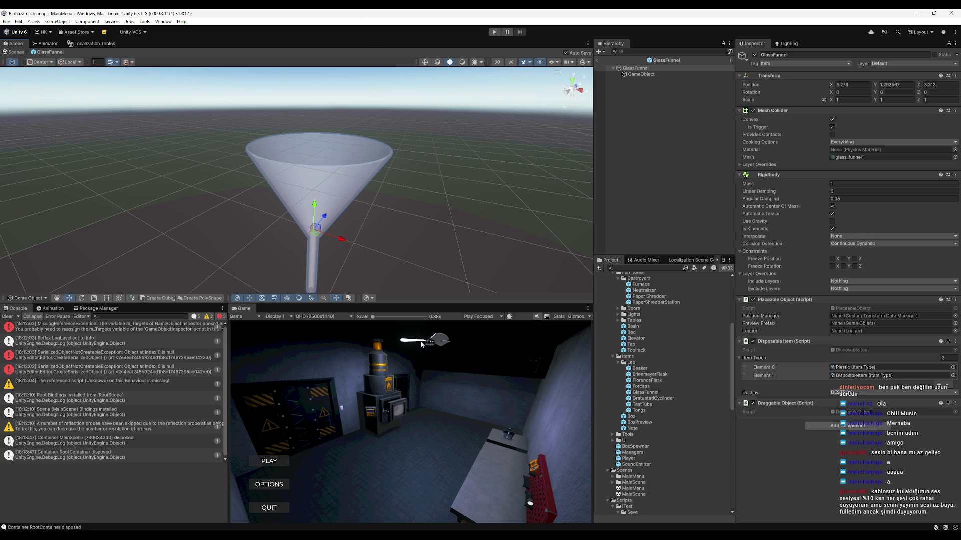
drag(357, 239, 343, 262)
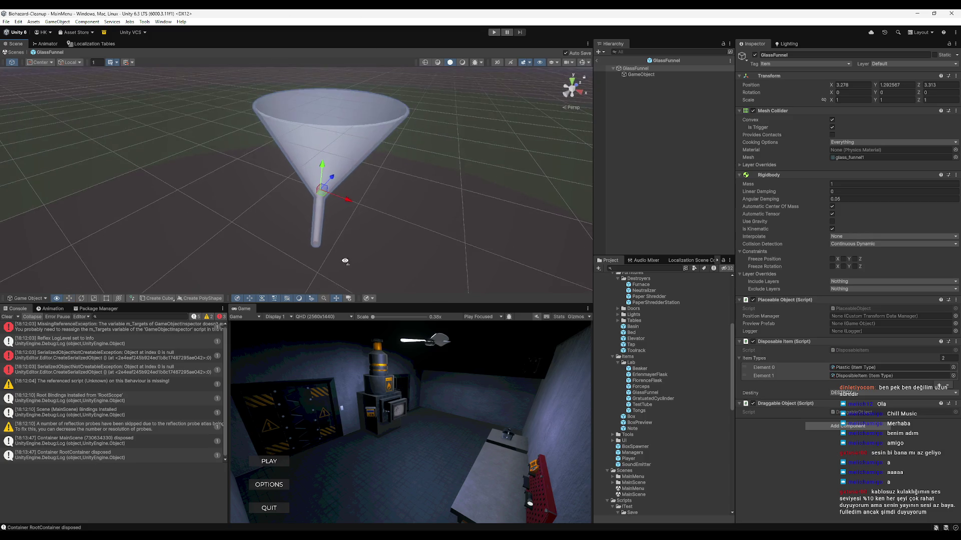
click(598, 63)
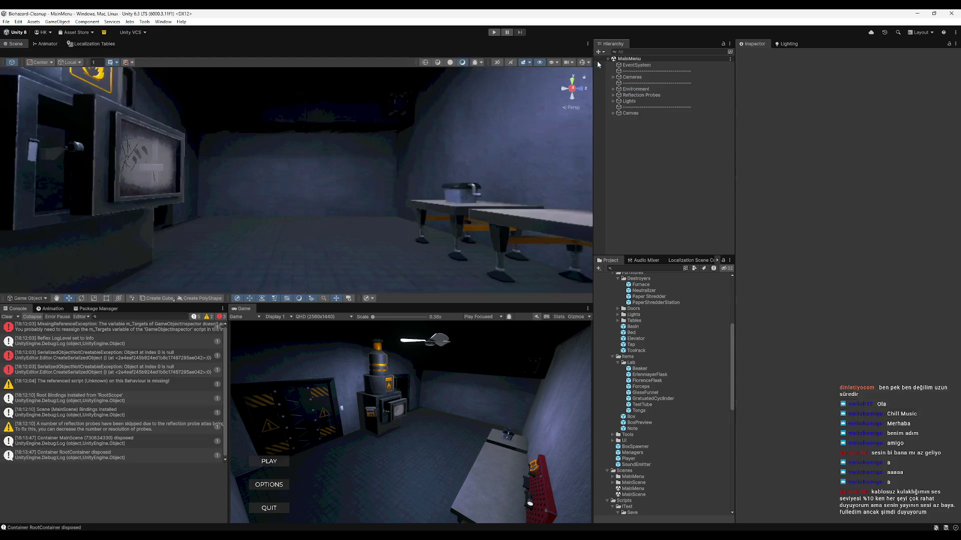
Open the TestTube prefab and orbit the view until the tube stands upright.
double_click(655, 407)
mouse_move(427, 176)
mouse_down()
mouse_move(375, 231)
mouse_move(392, 262)
mouse_up()
key(f)
mouse_move(320, 125)
mouse_down()
mouse_move(354, 226)
mouse_move(298, 193)
mouse_move(225, 415)
mouse_up()
mouse_move(250, 260)
mouse_down()
mouse_move(315, 197)
mouse_move(277, 244)
mouse_move(305, 195)
mouse_move(307, 145)
mouse_up()
mouse_move(321, 236)
mouse_down()
mouse_move(338, 260)
mouse_move(347, 236)
mouse_up()
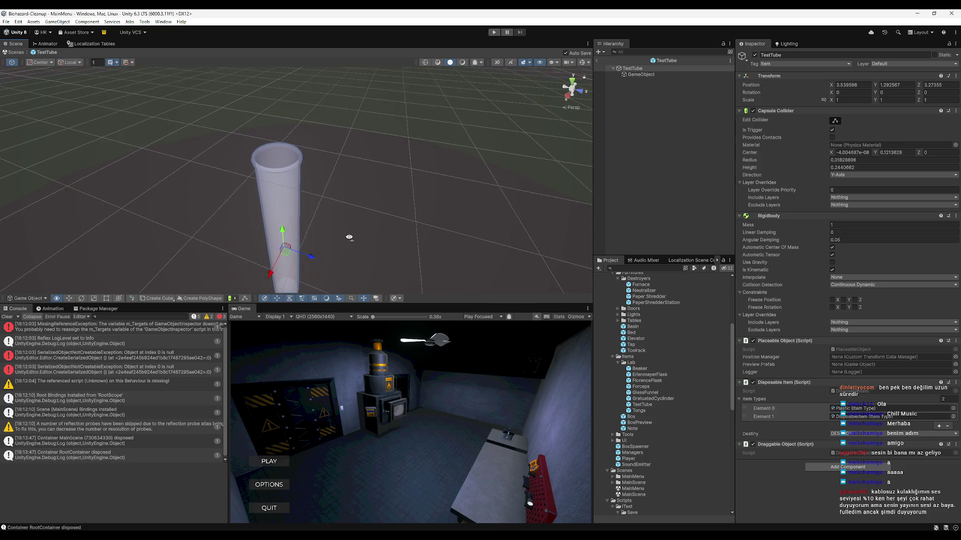
scroll(350, 237, up, 3)
Open the GlassFunnel, GraduatedCylinder, ErlenmeyerFlask, FlorenceFlask, Forceps and Beaker prefabs in turn.
double_click(650, 393)
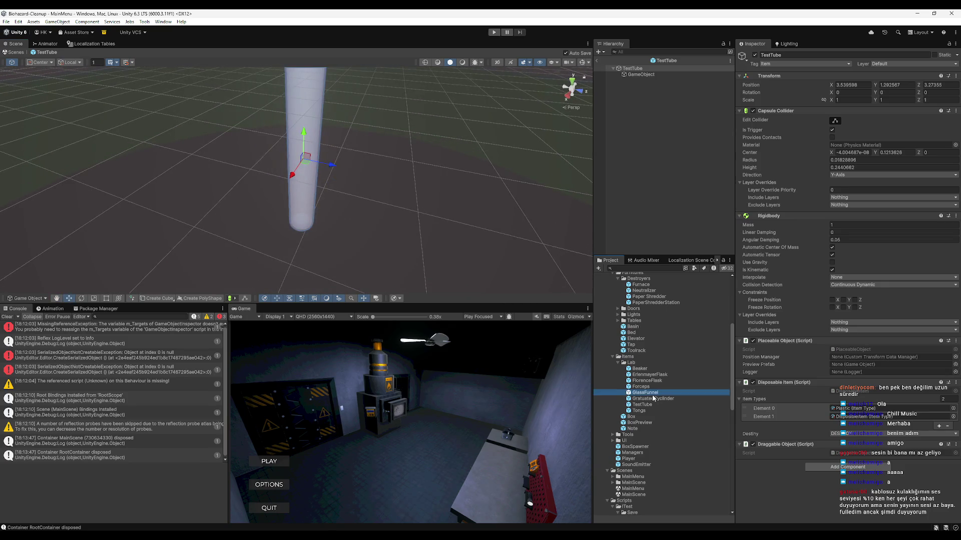
double_click(654, 399)
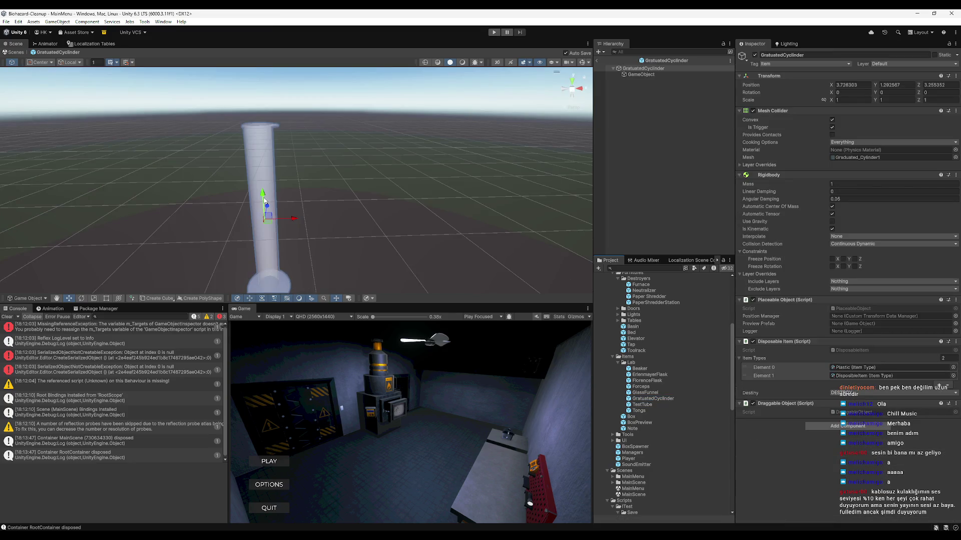
double_click(653, 375)
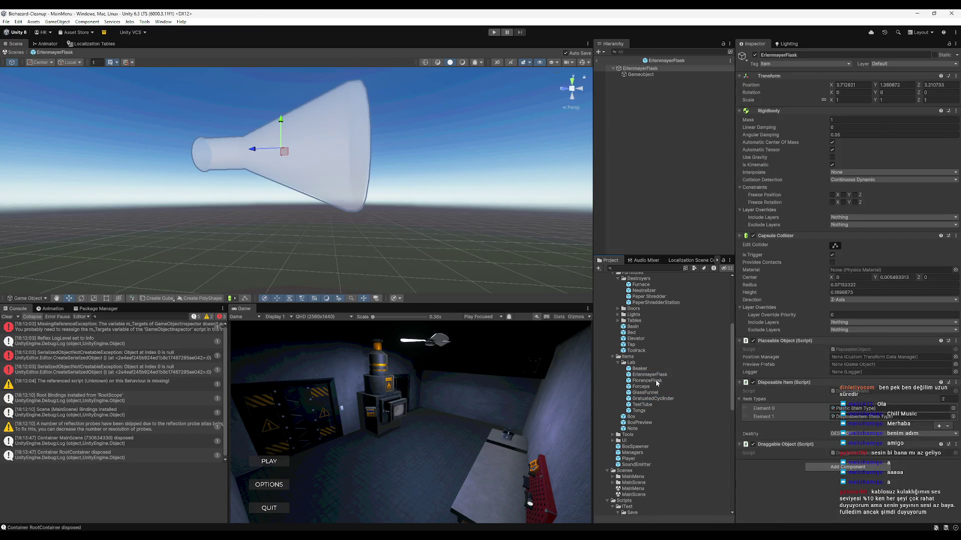
double_click(656, 381)
double_click(657, 387)
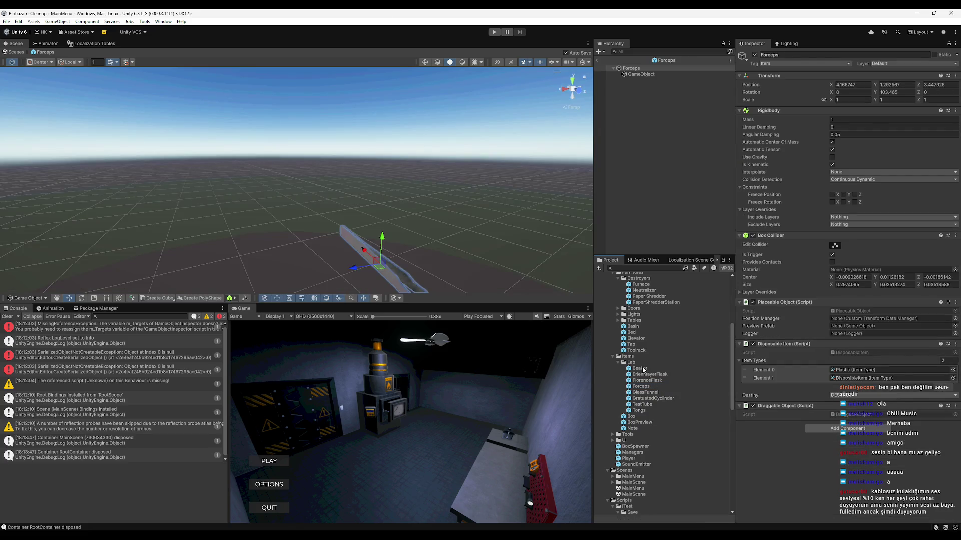
double_click(642, 369)
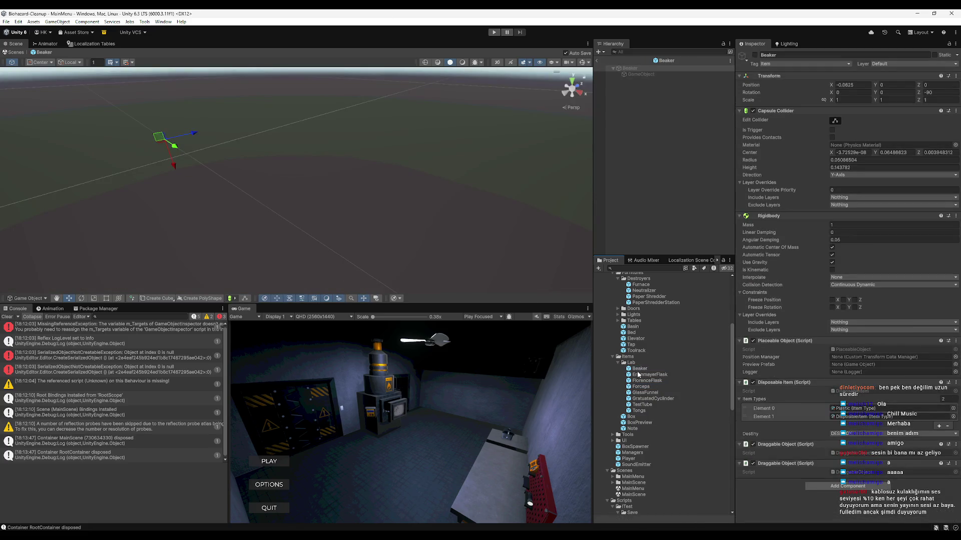
Select the Beaker prefab's root, orbit around it, then switch to OBS Studio.
click(628, 68)
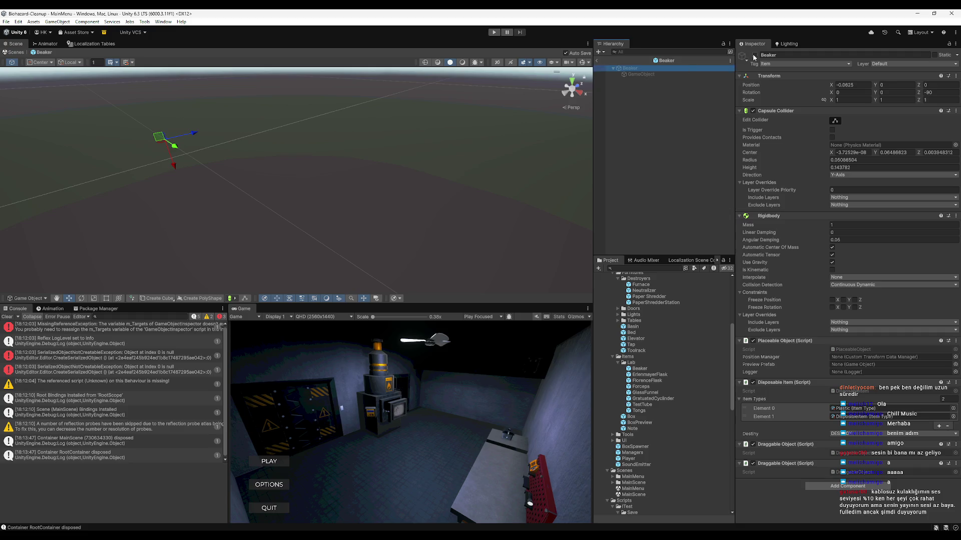
mouse_move(336, 197)
mouse_down()
mouse_move(279, 197)
mouse_move(304, 185)
mouse_move(375, 188)
mouse_move(354, 189)
mouse_move(478, 216)
mouse_move(332, 197)
mouse_up()
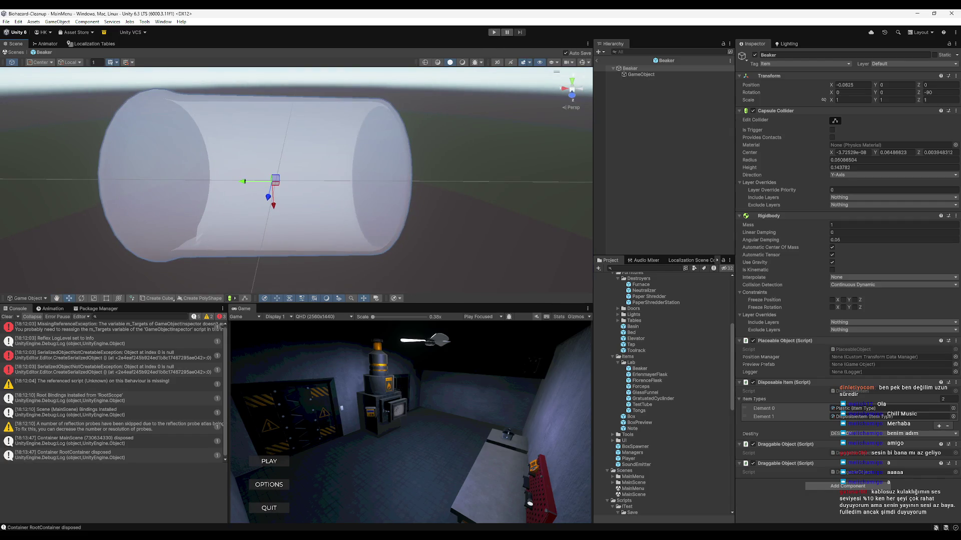
click(551, 495)
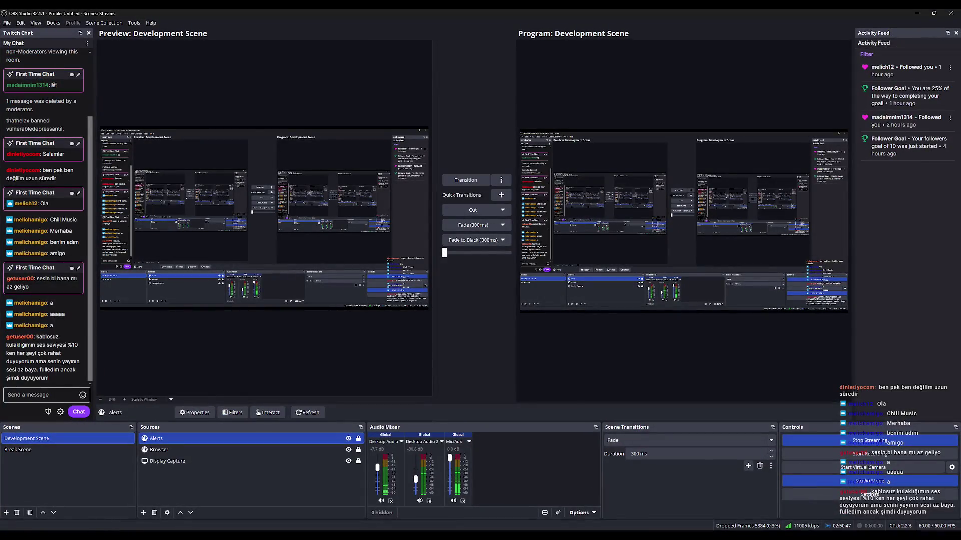
Restore down and minimize OBS Studio to return to the Unity Editor.
key(super+Down)
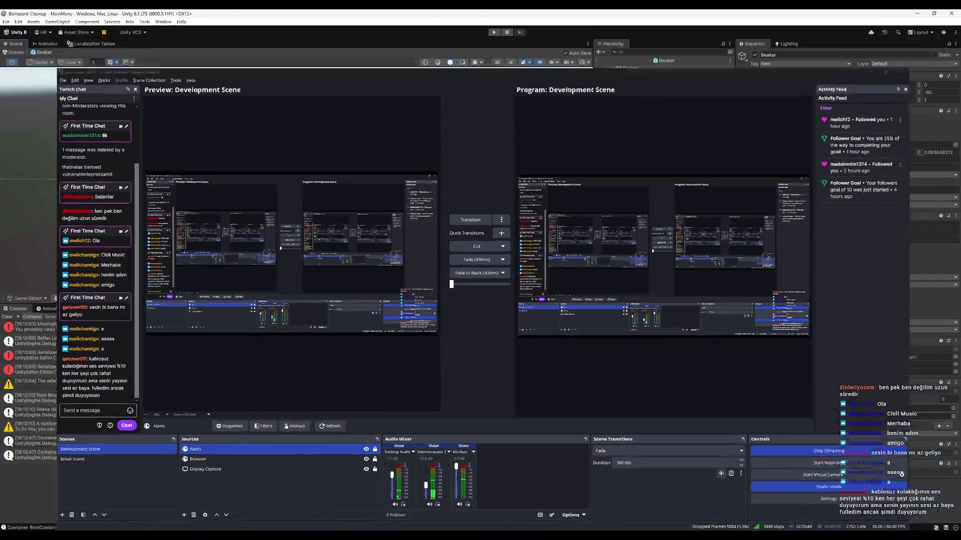
key(super+Down)
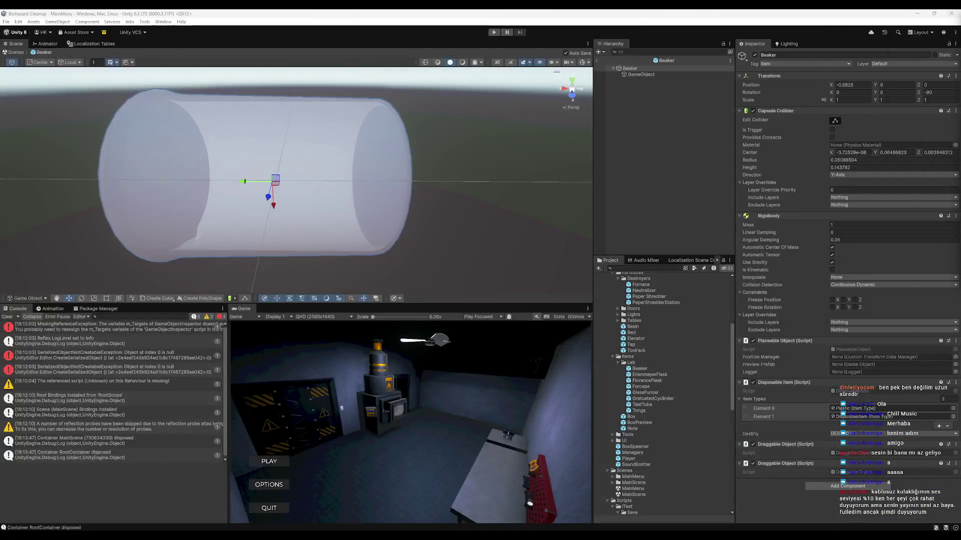